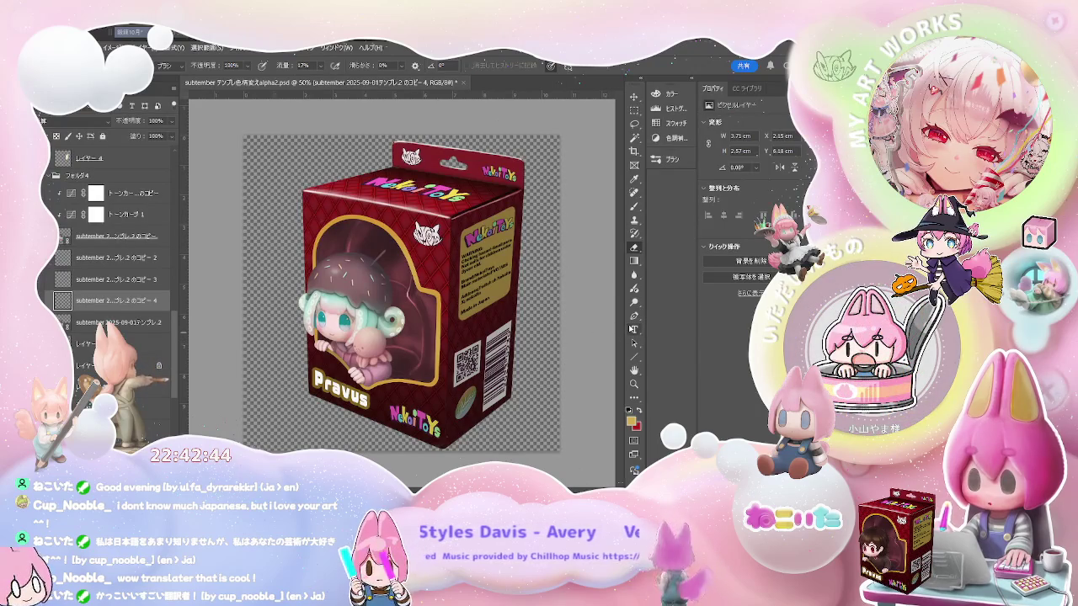
Replace the Pravus text on the box's front label with inaho
key(t)
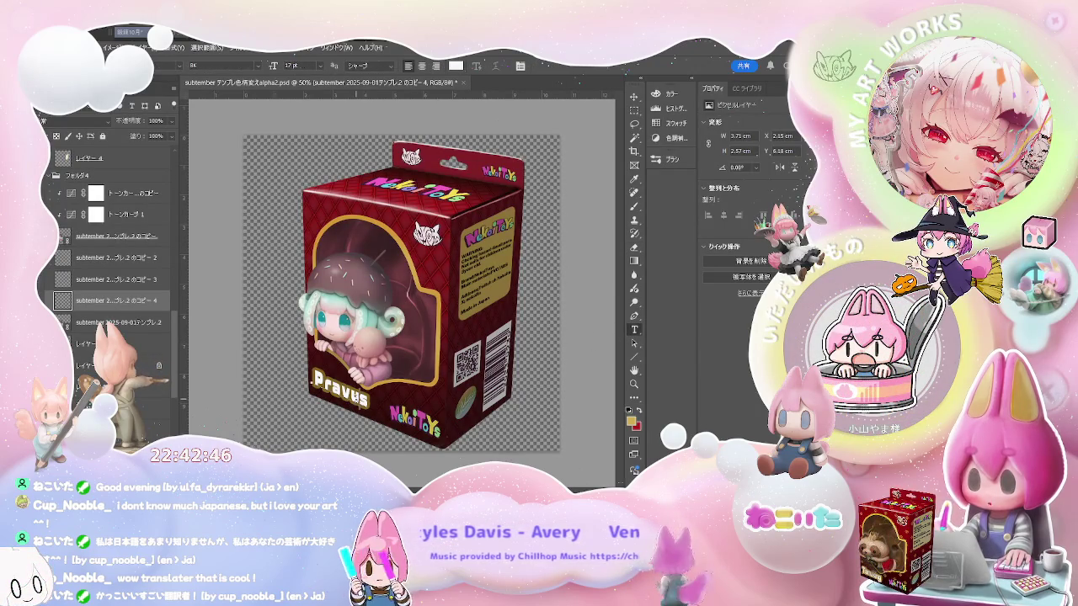
click(312, 380)
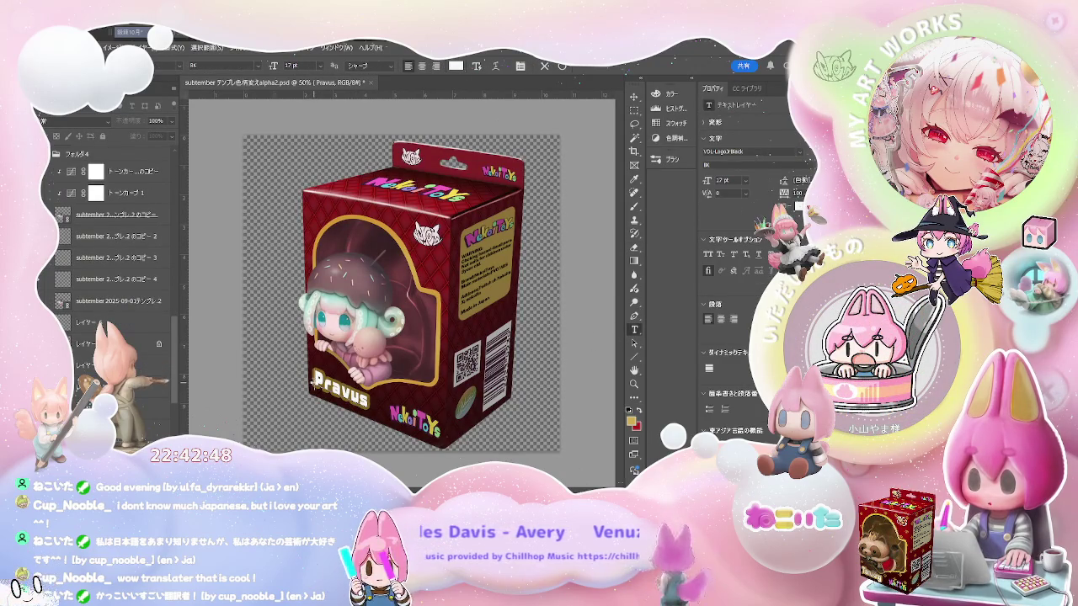
double_click(313, 380)
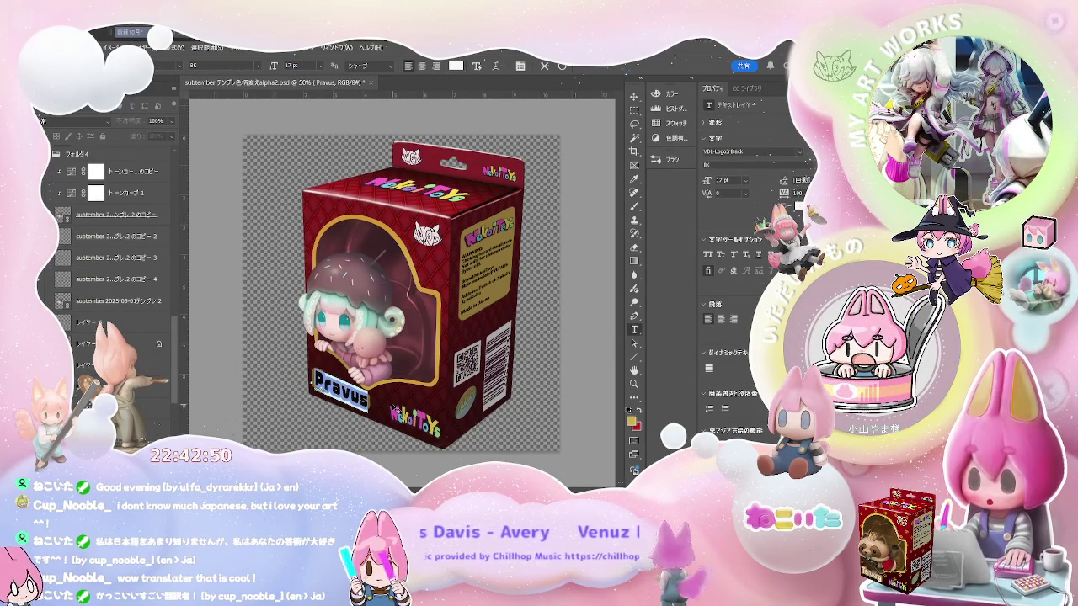
text(inaho)
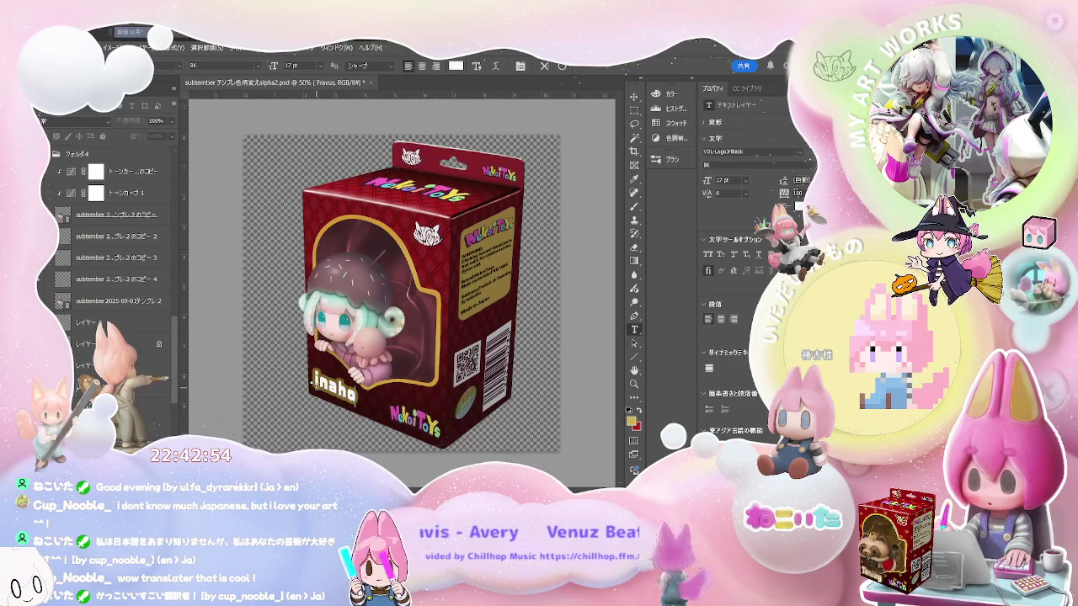
Reselect the inaho label text and commit the edit
click(354, 397)
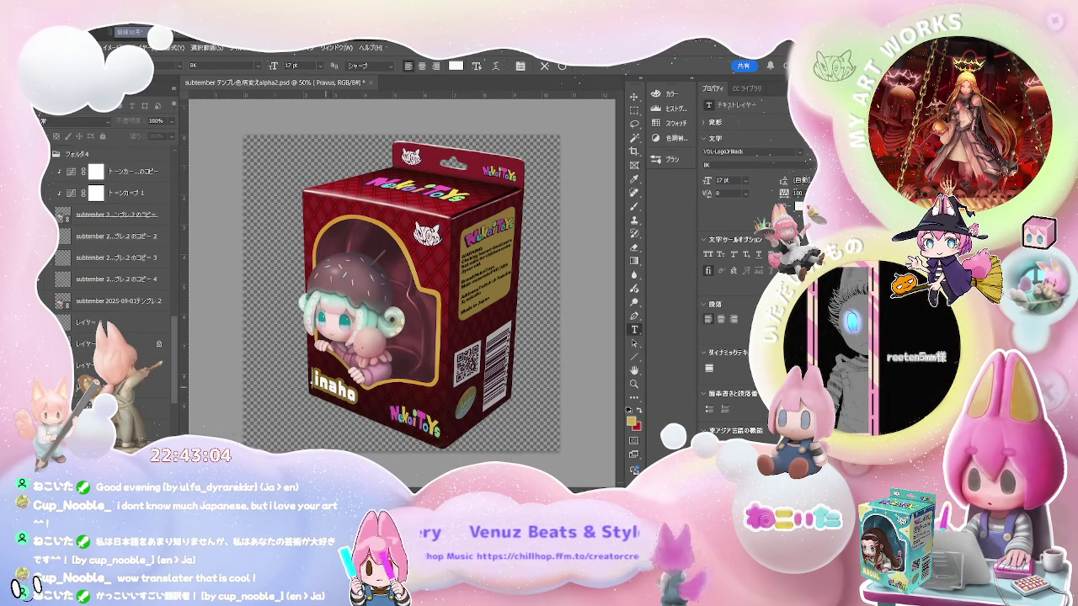
key(ctrl+a)
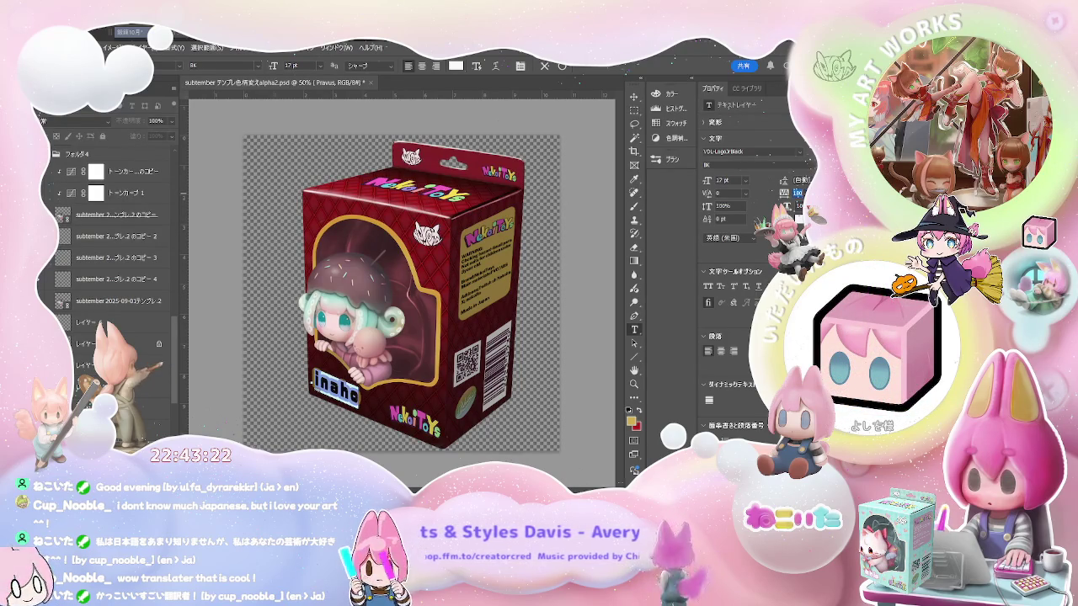
click(634, 110)
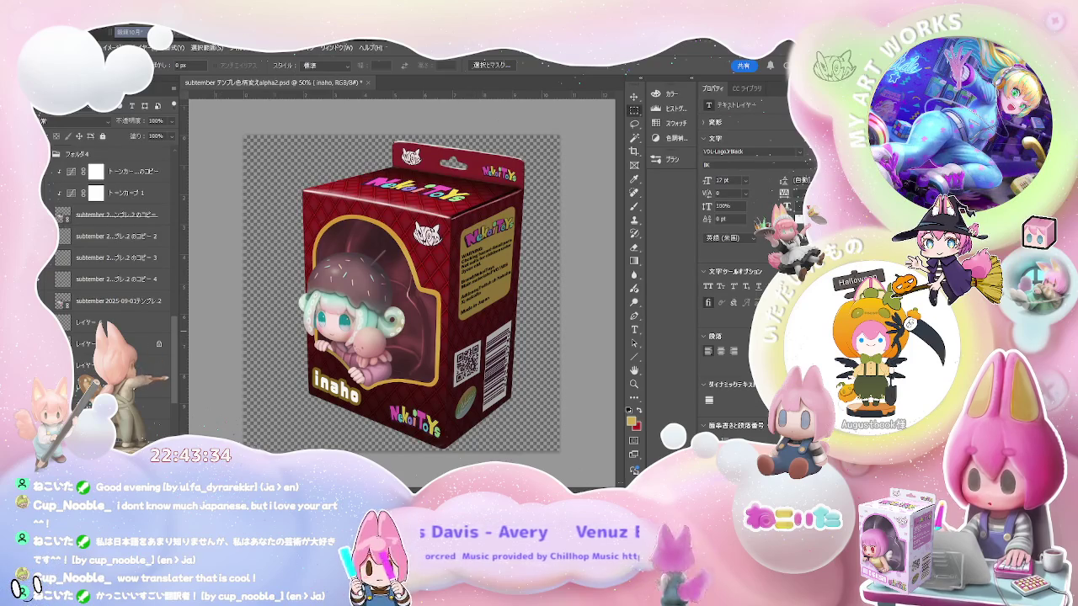
scroll(109, 253, up, 5)
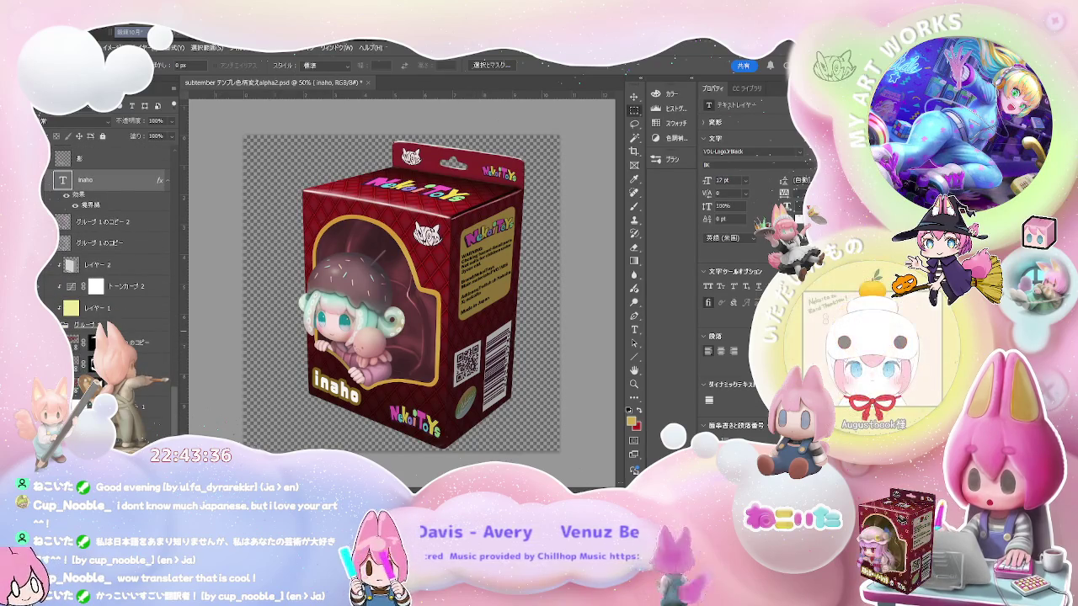
click(147, 406)
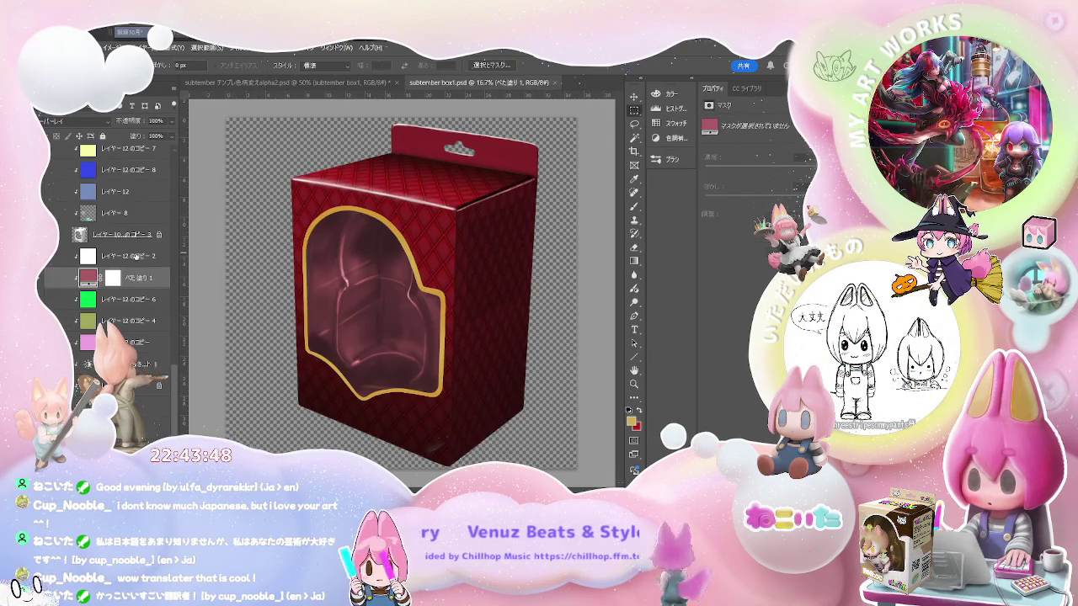
Toggle the red window tint layer off and on to compare
click(40, 280)
click(40, 280)
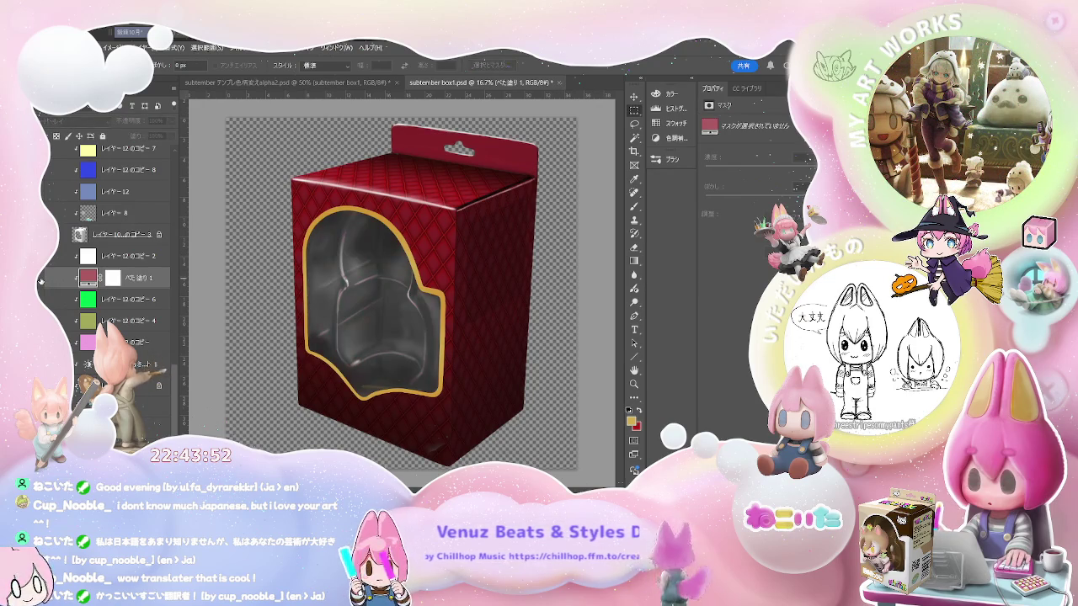
click(40, 281)
scroll(101, 278, down, 2)
scroll(101, 278, down, 2)
scroll(101, 278, down, 2)
Hide the yellow diamond pattern layer and open the gradient smart object
click(40, 280)
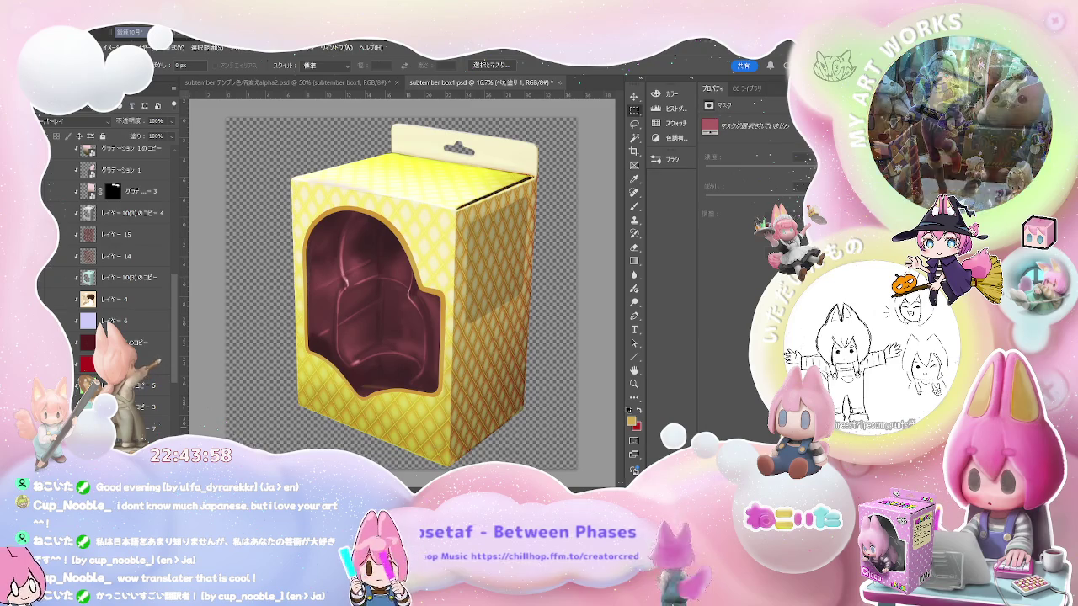
click(59, 277)
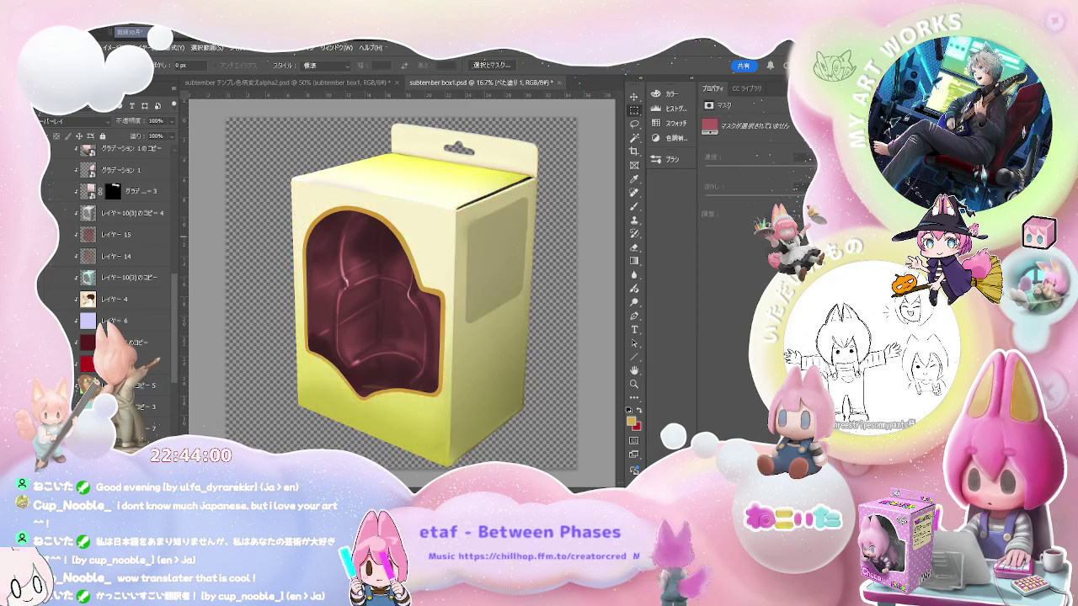
scroll(78, 332, up, 3)
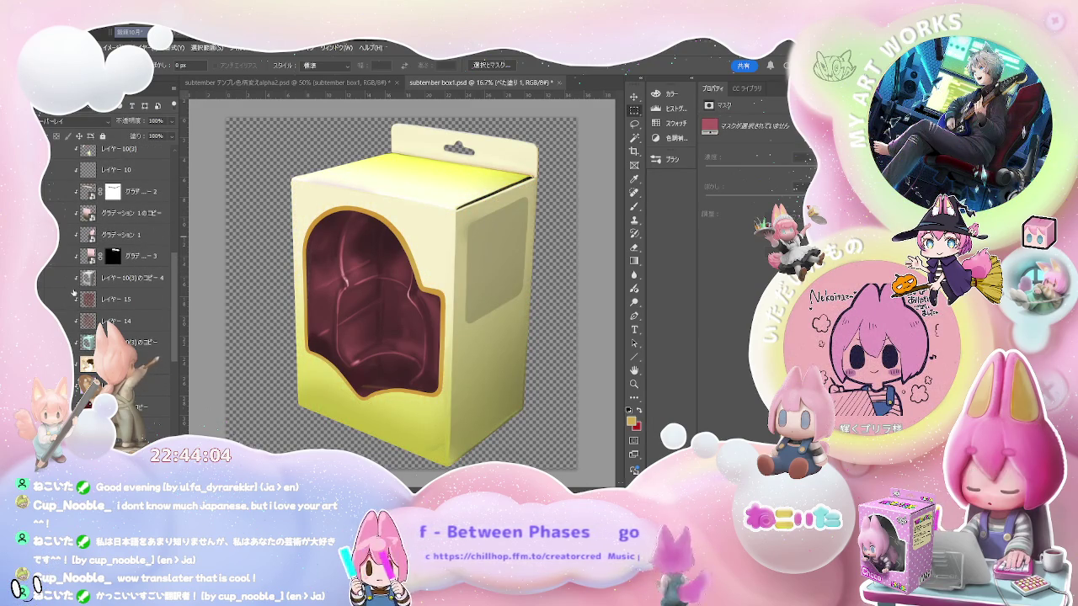
scroll(75, 304, up, 3)
double_click(87, 321)
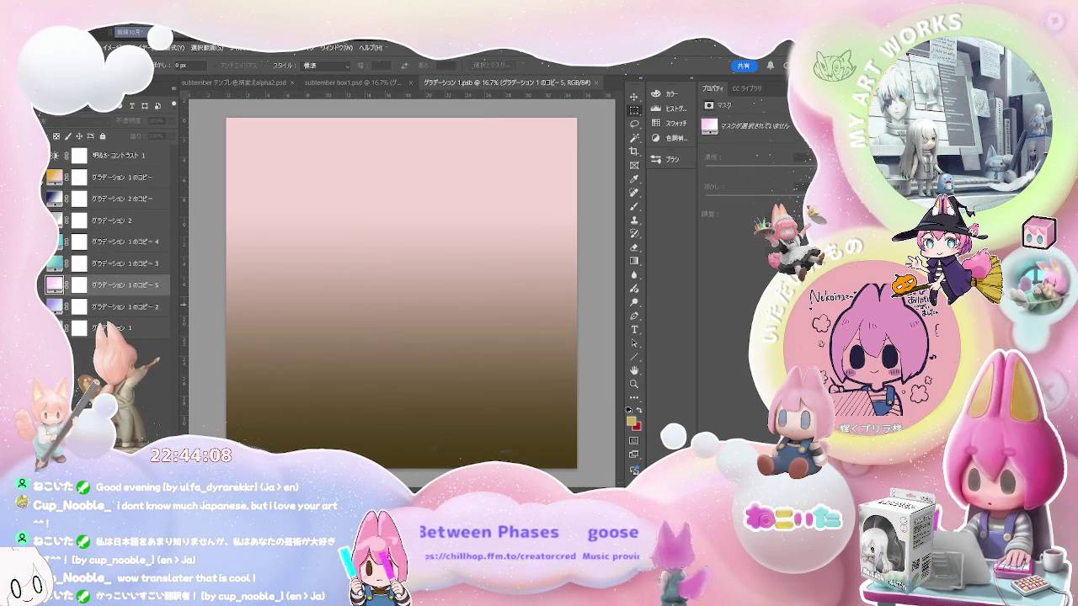
Fill the gradient's lower half golden yellow and duplicate the cyan-green gradient layer
key(alt+shift+BackSpace)
click(54, 284)
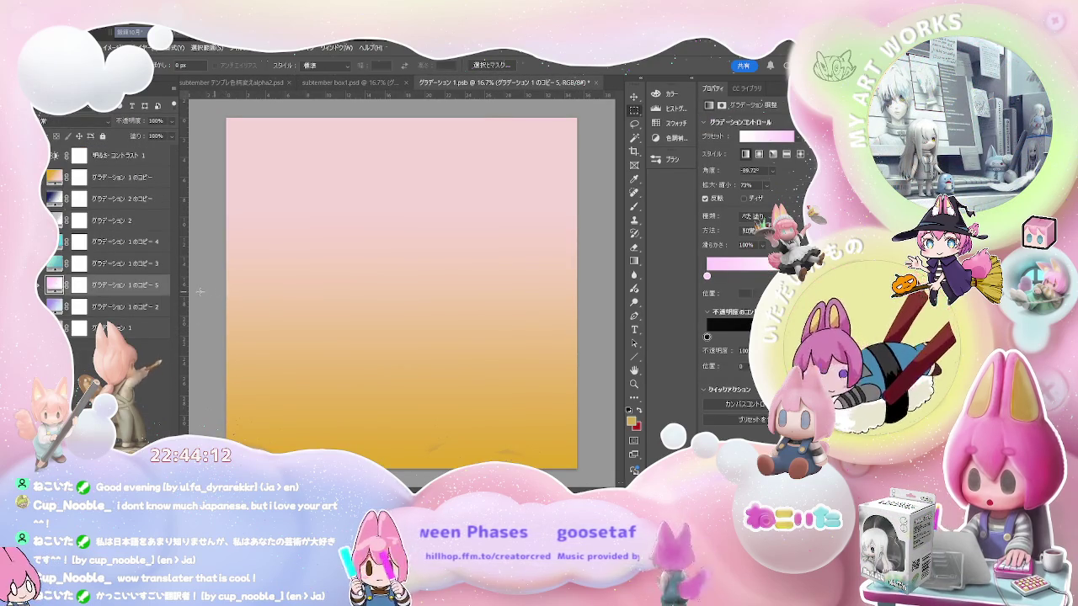
key(alt+bracketright)
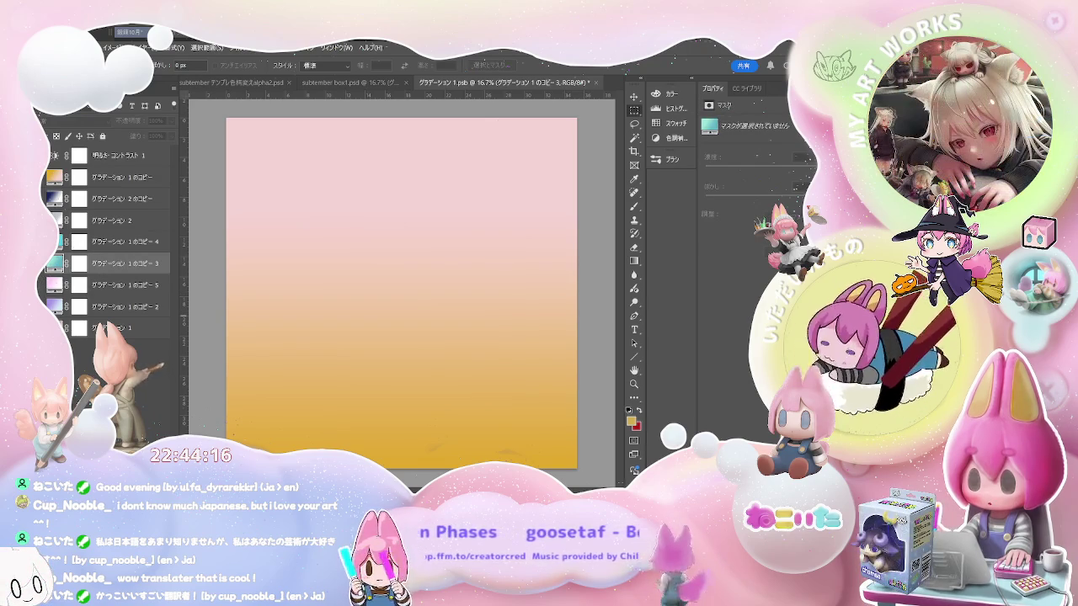
click(122, 242)
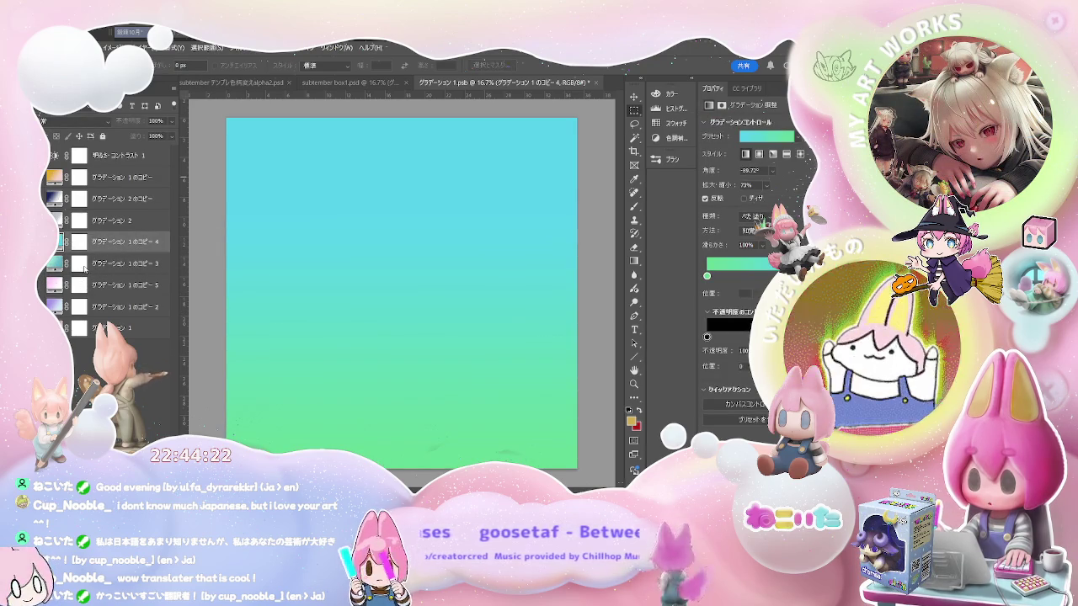
key(ctrl+j)
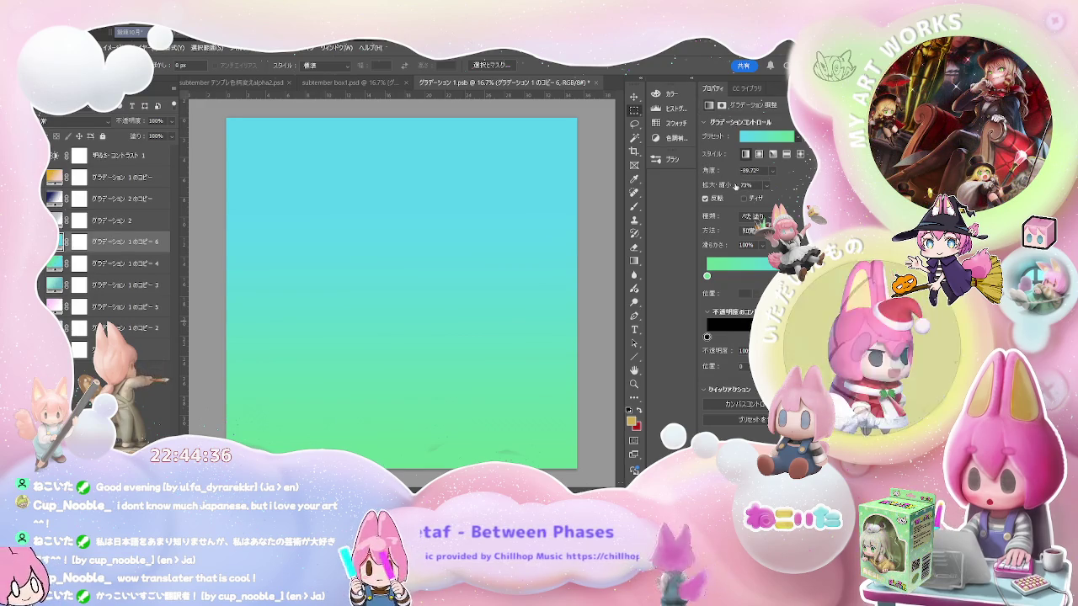
Recolour the duplicated gradient to pale light green and save the smart object
key(period)
key(period)
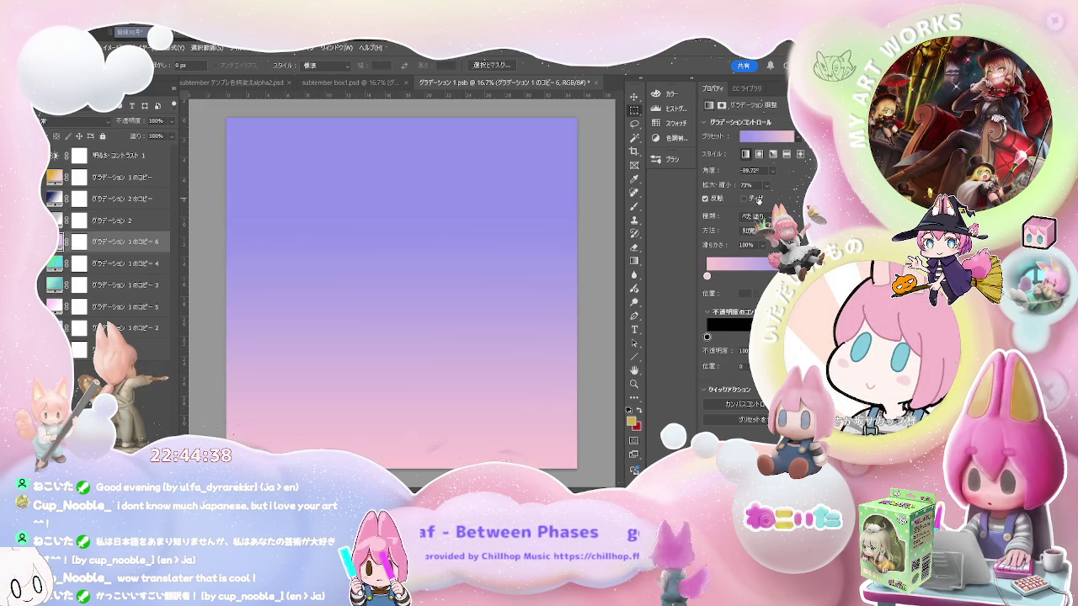
key(period)
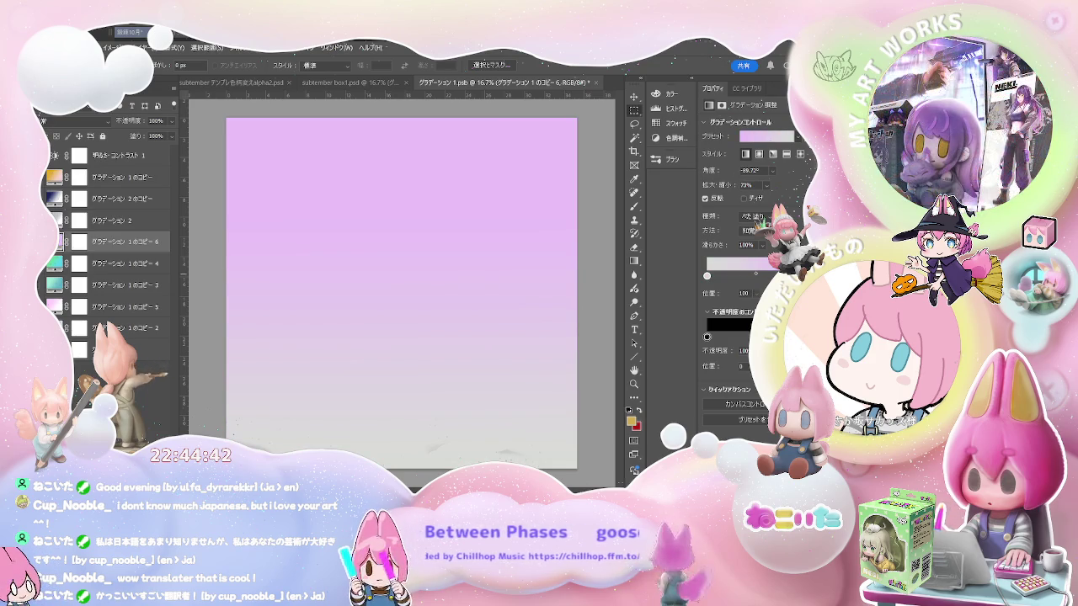
key(i)
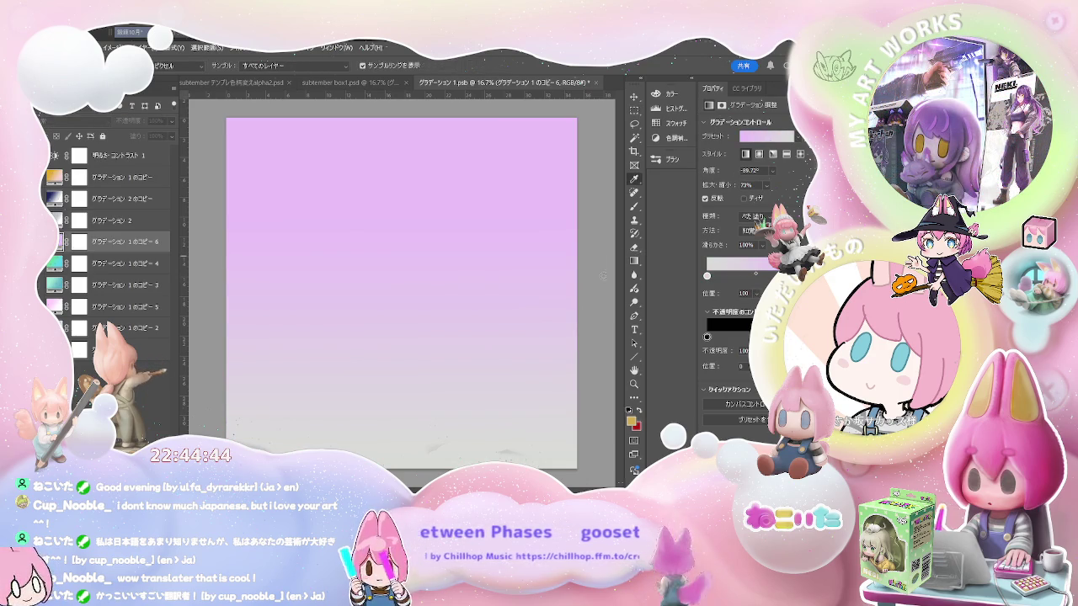
key(period)
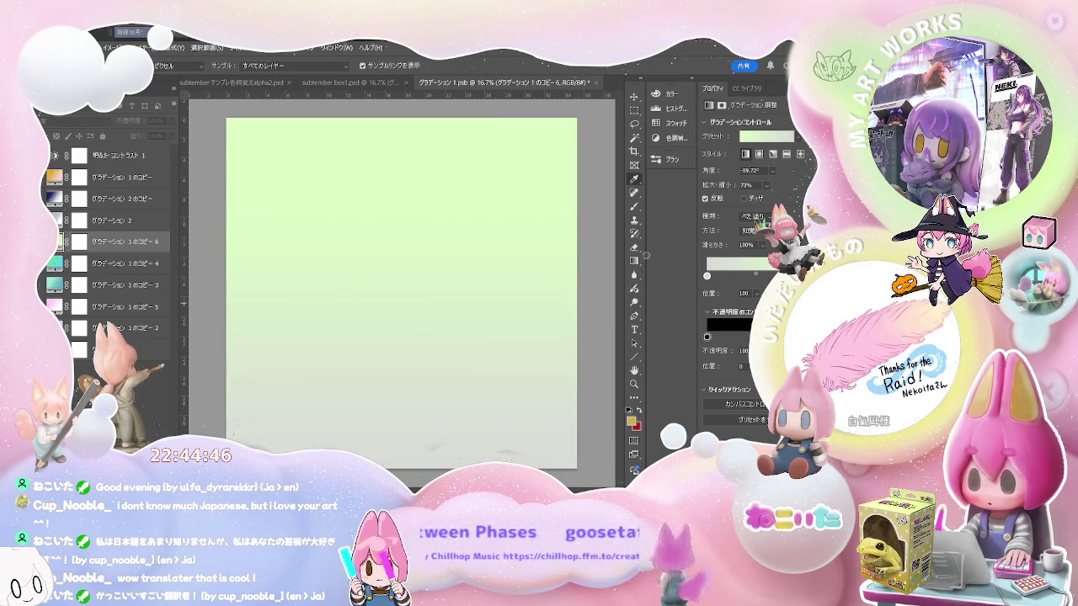
key(m)
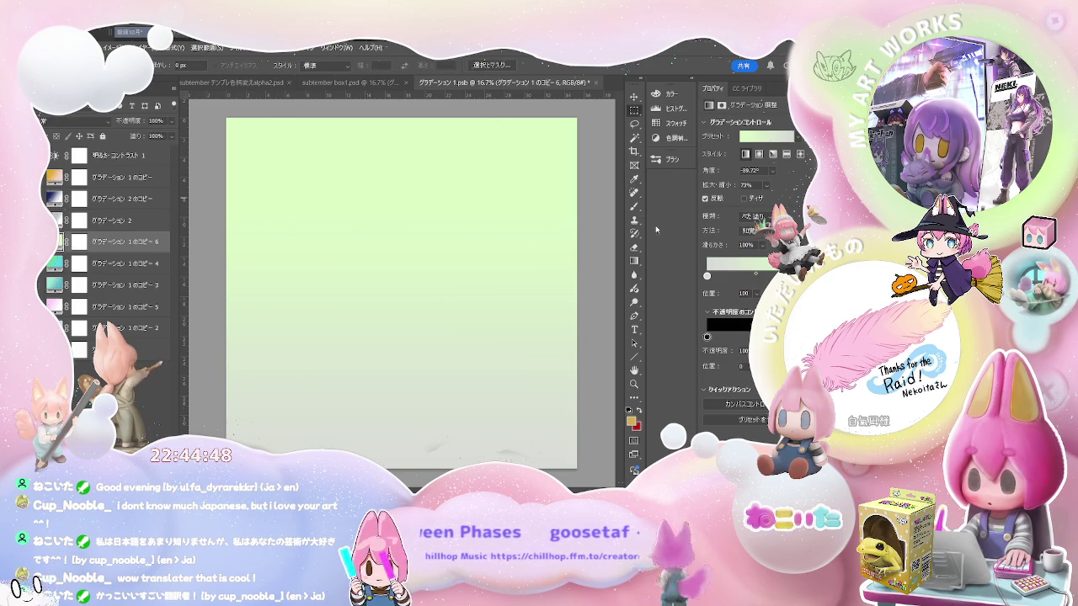
key(ctrl+s)
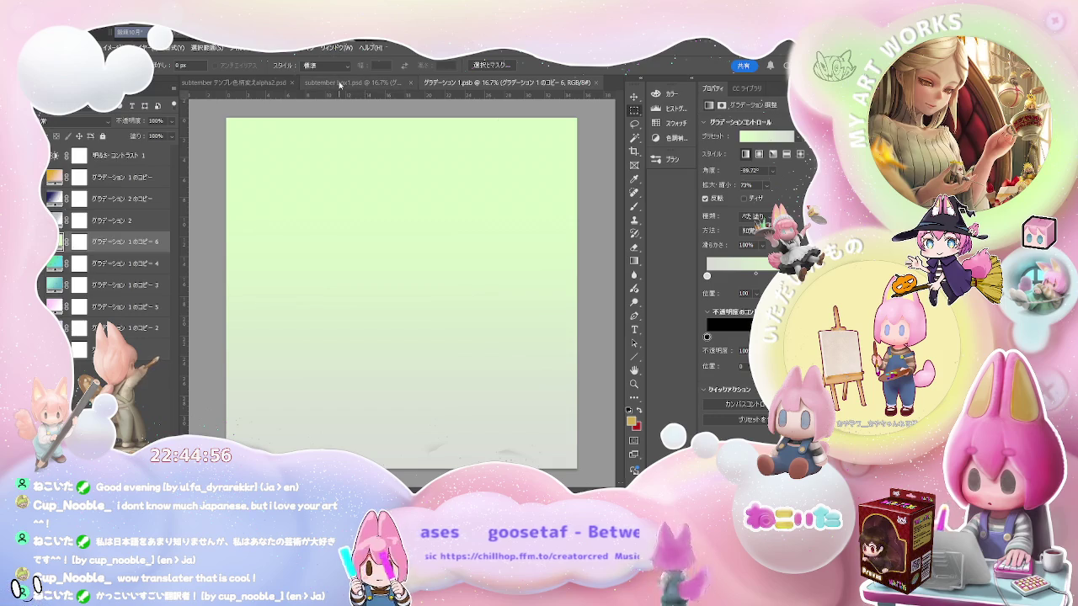
click(338, 82)
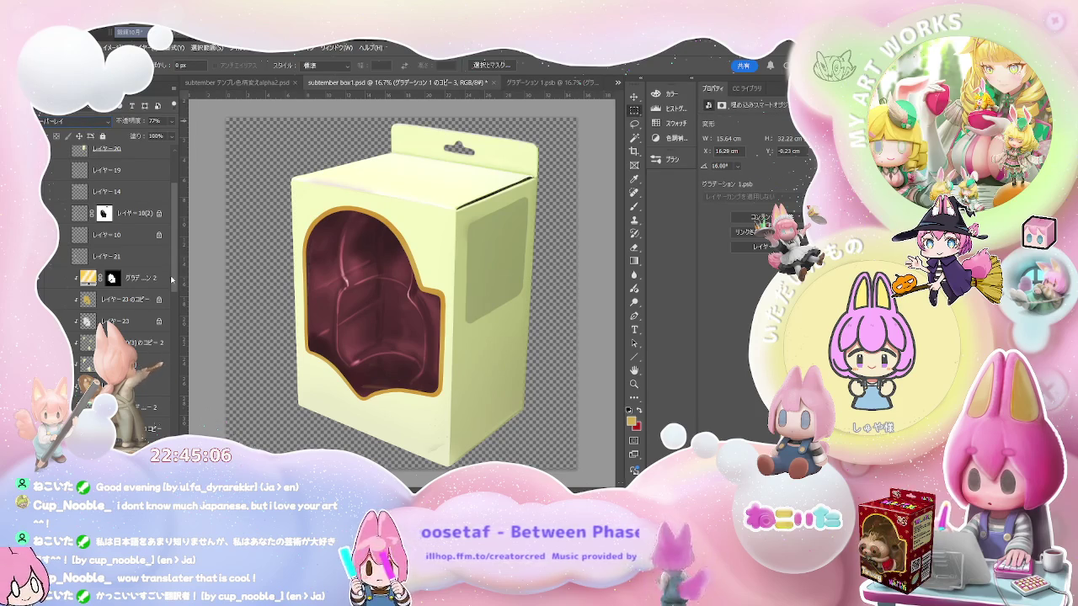
Fill the box body layer with saturated yellow
scroll(173, 264, down, 3)
scroll(175, 323, down, 3)
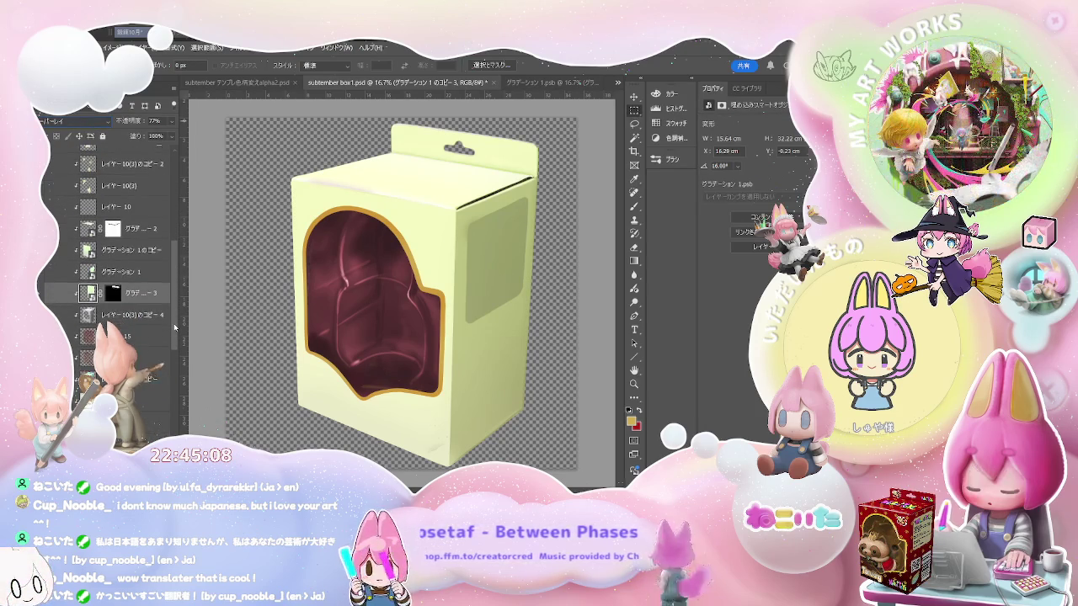
scroll(175, 328, down, 1)
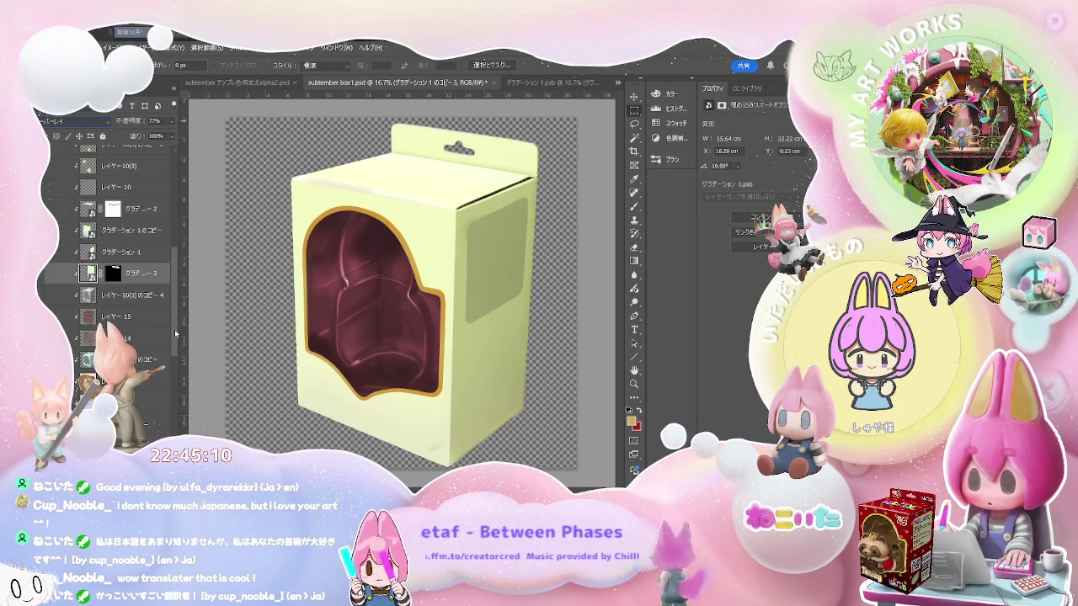
scroll(174, 329, down, 2)
scroll(174, 329, down, 2)
click(147, 404)
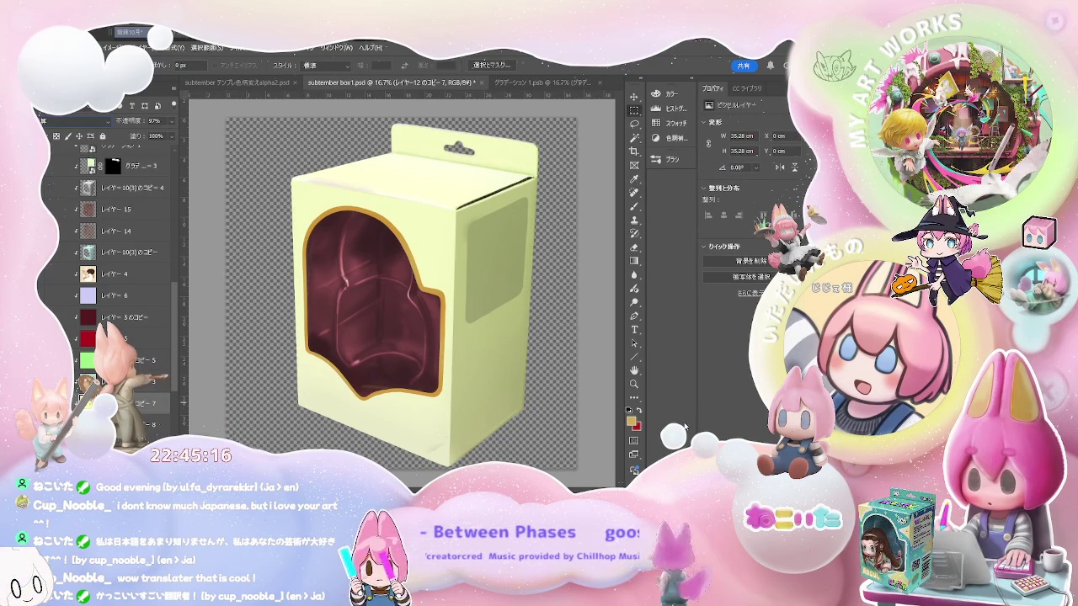
key(i)
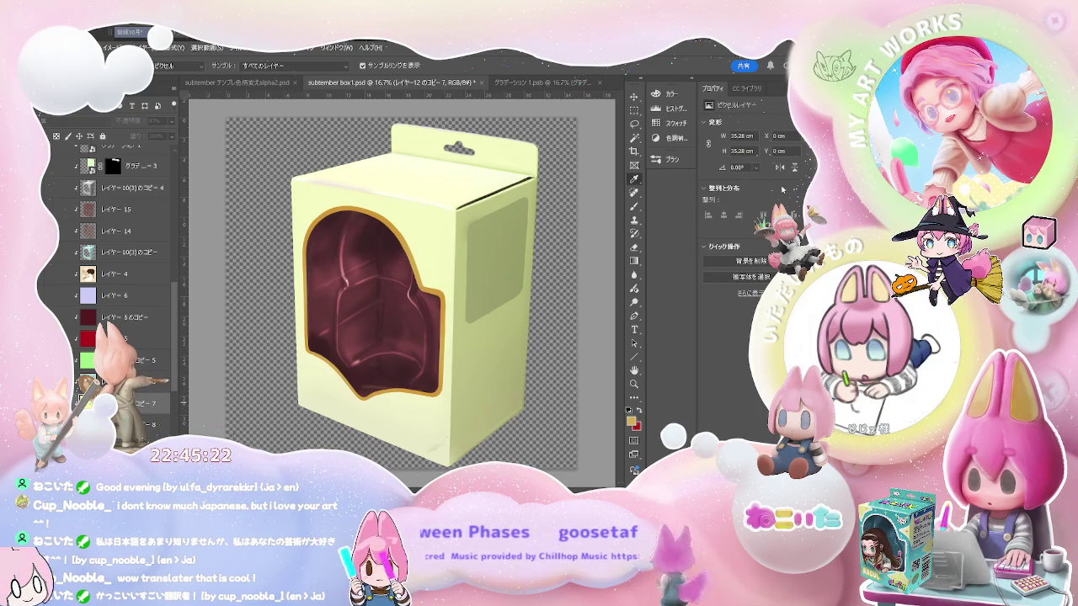
key(m)
key(alt+BackSpace)
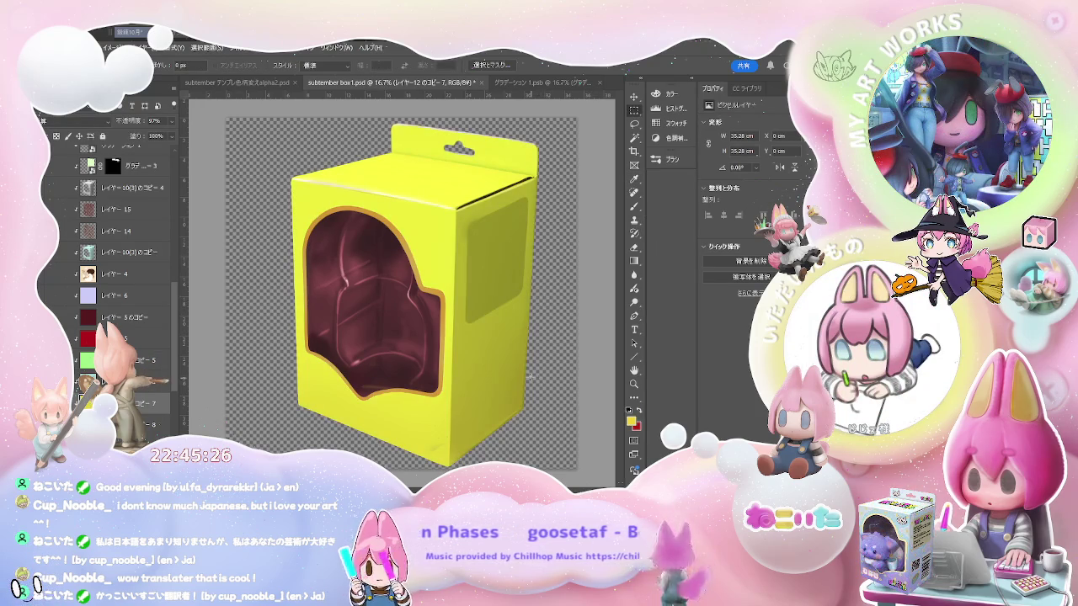
key(i)
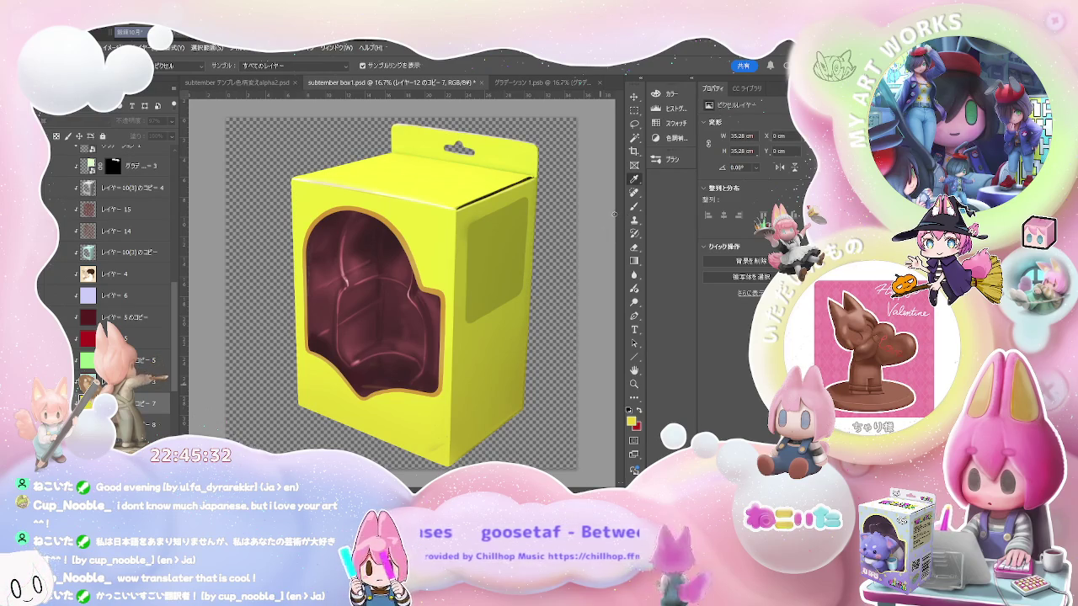
key(m)
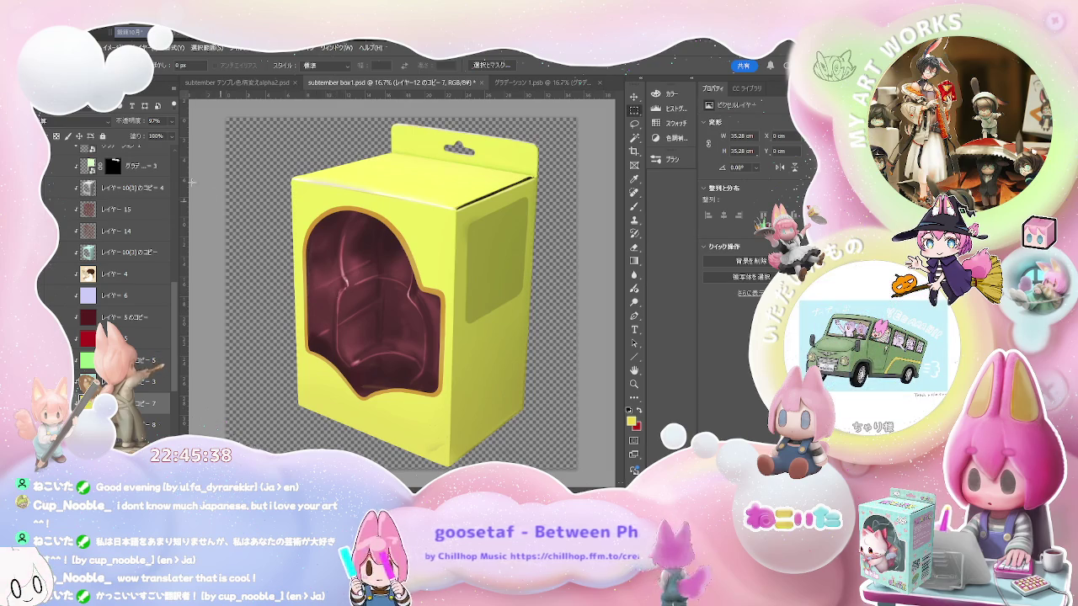
Set the グラデーション 1 gradient layer to Overlay blending
click(152, 166)
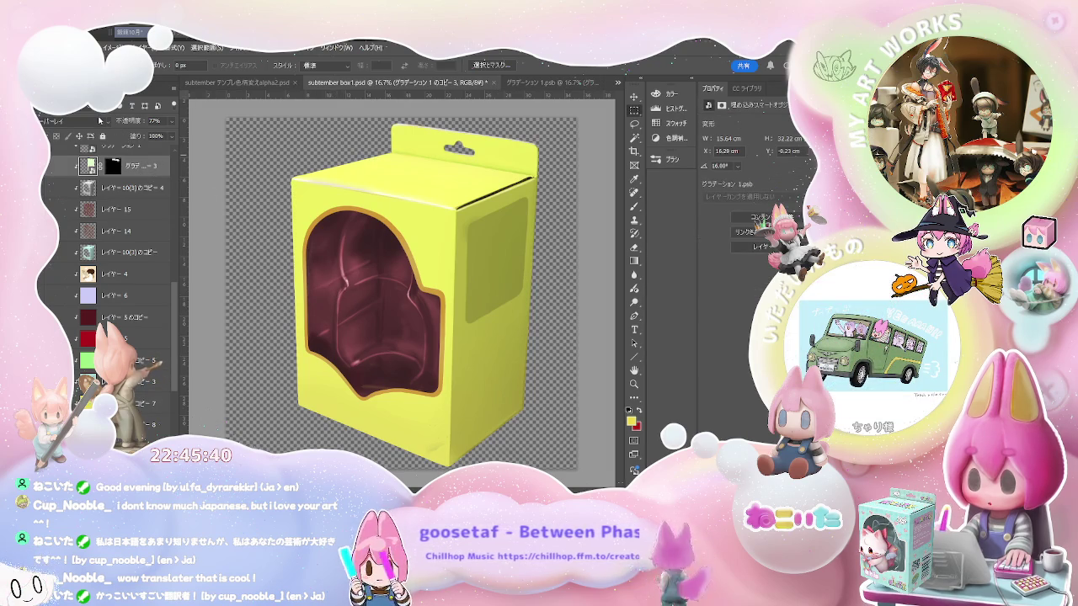
click(77, 166)
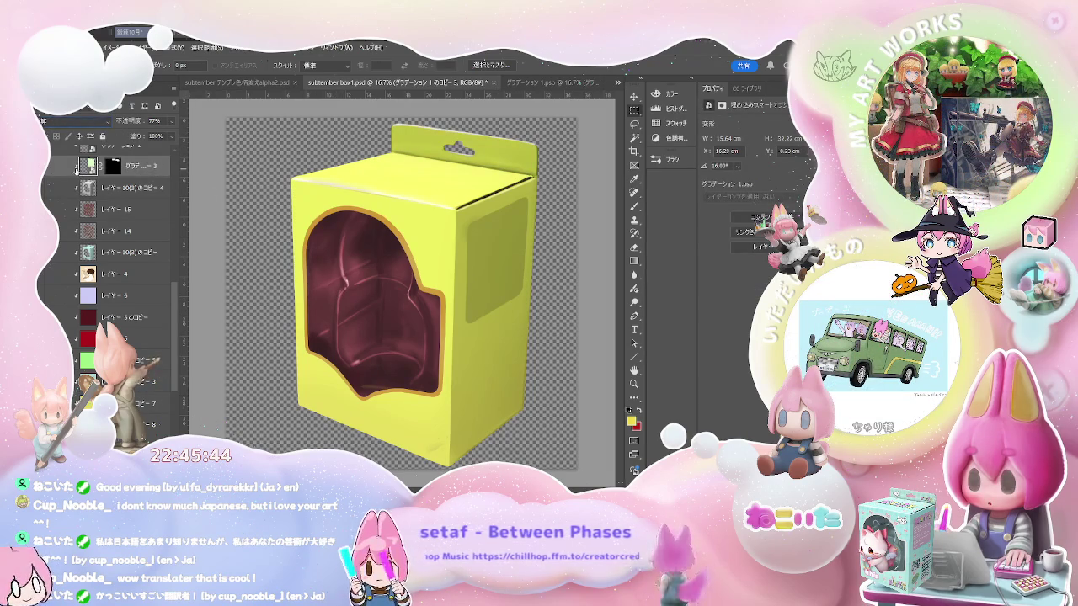
scroll(84, 185, up, 1)
scroll(100, 209, up, 2)
click(120, 211)
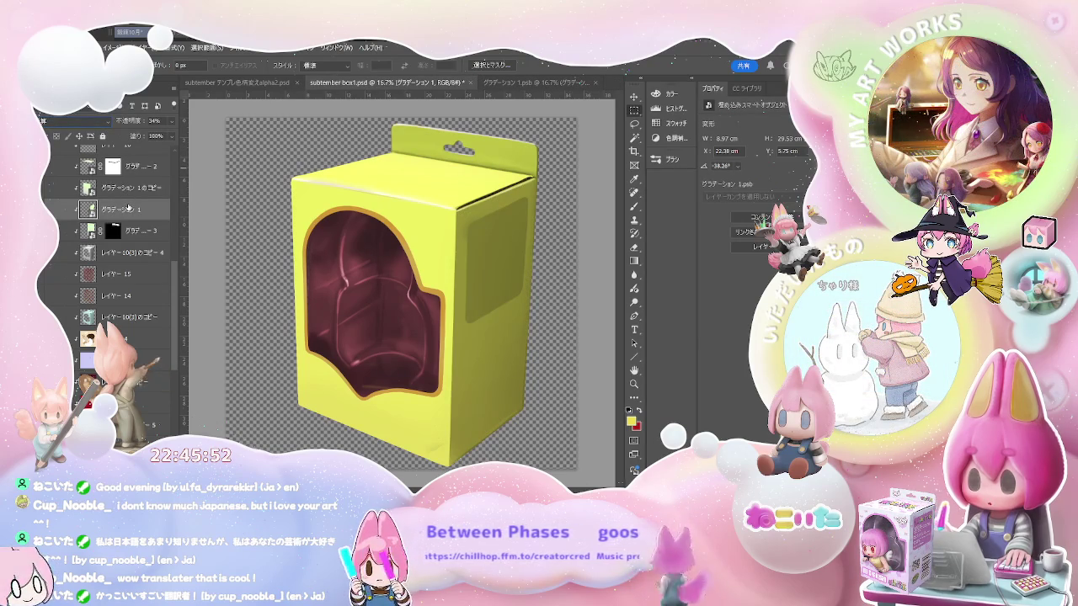
key(alt+shift+o)
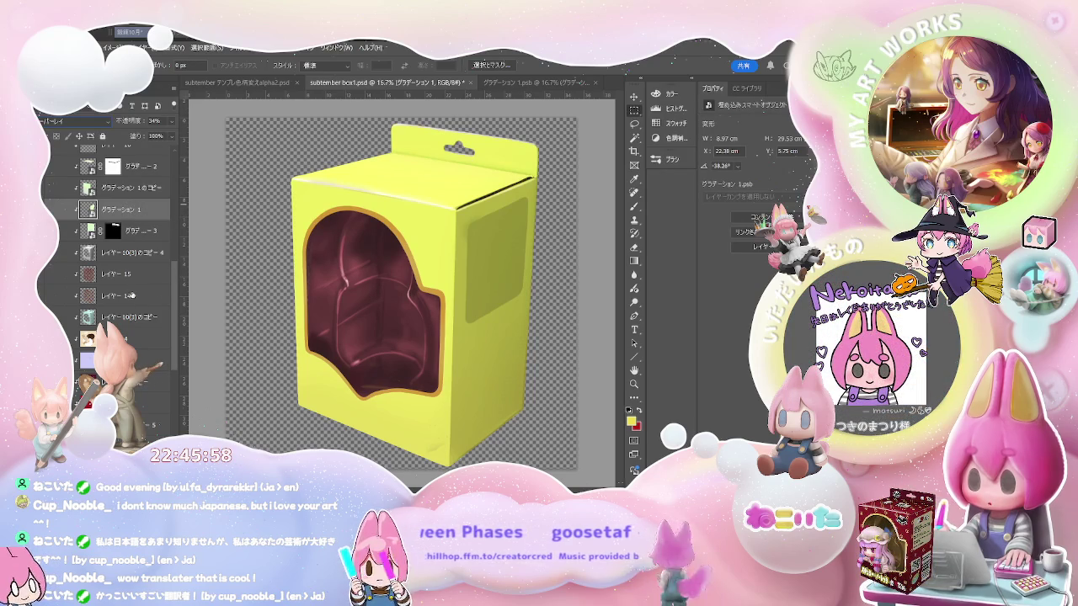
Hide and reshow the yellow box layer to compare the Overlay result
click(125, 330)
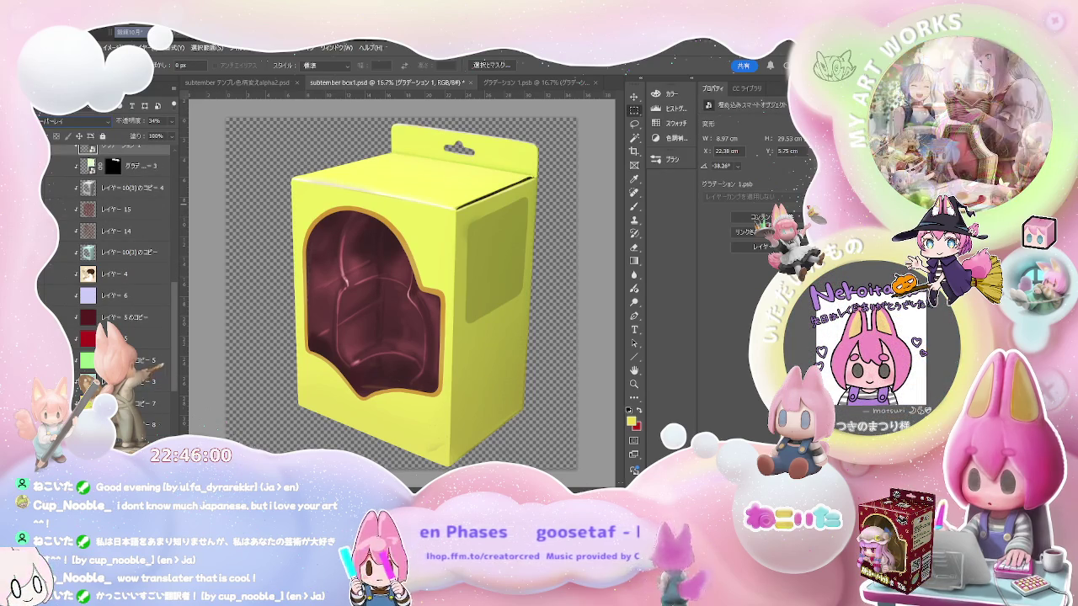
scroll(126, 337, down, 1)
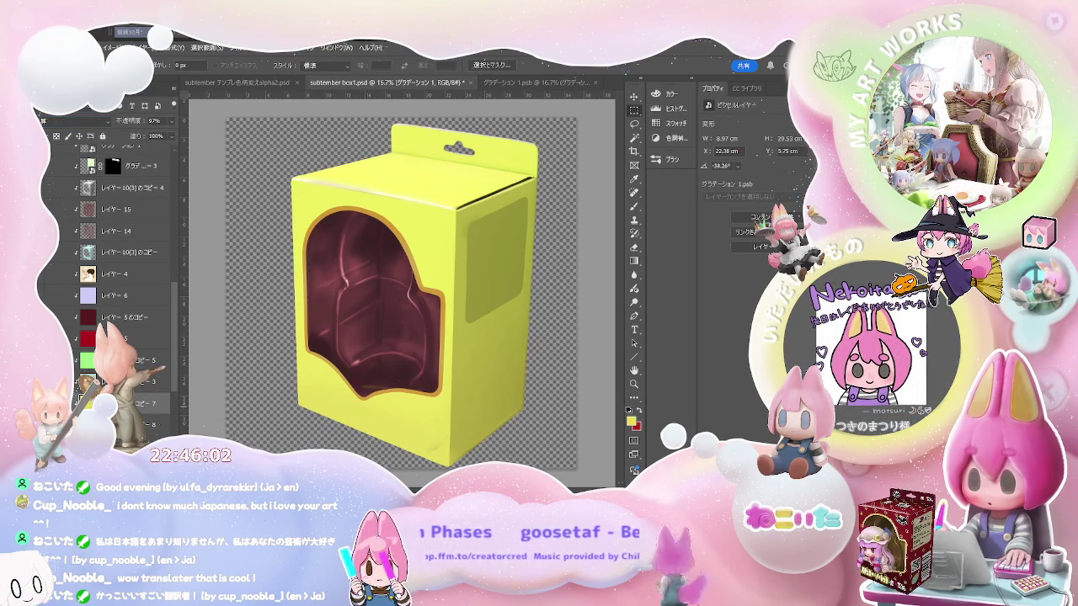
key(h)
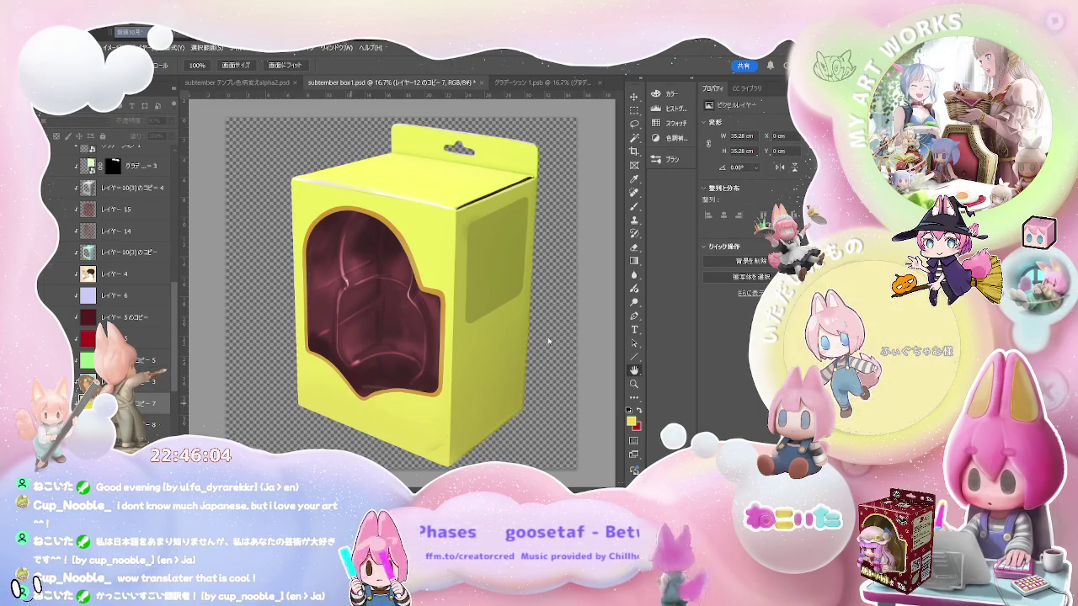
key(m)
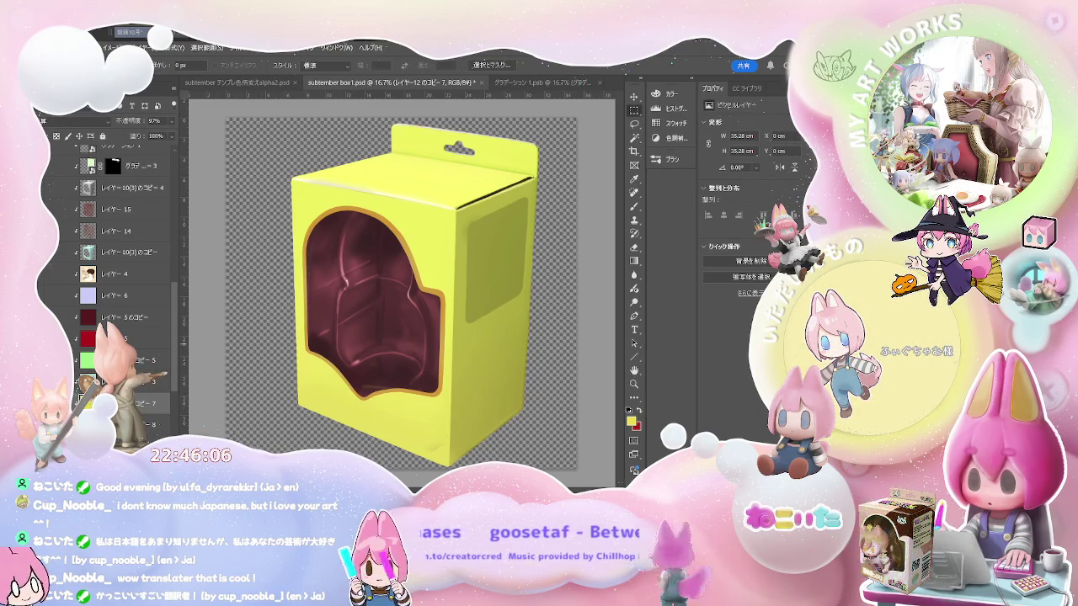
key(ctrl+comma)
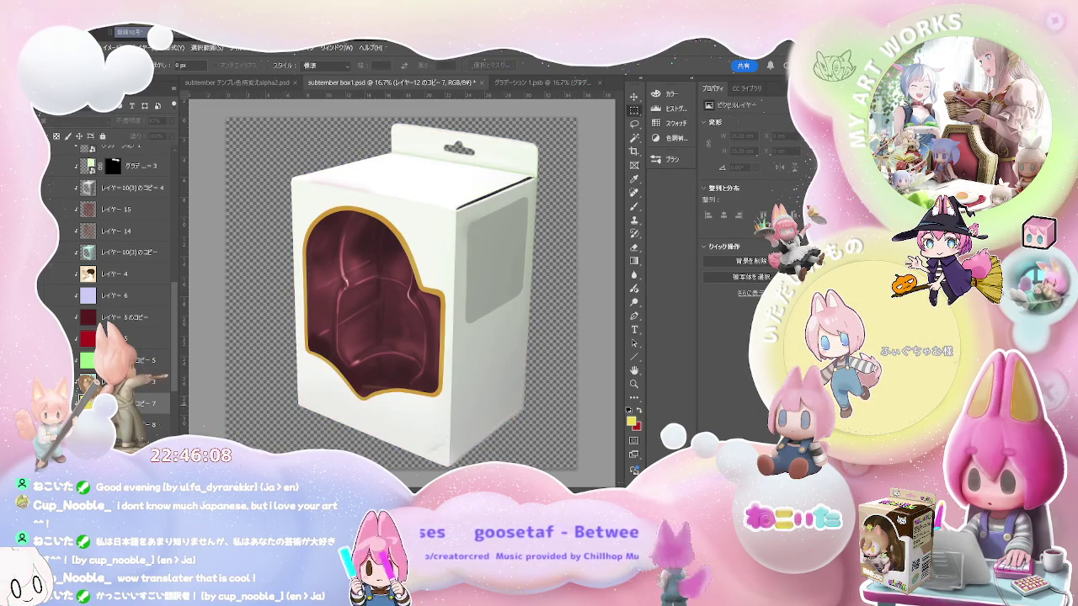
scroll(126, 278, up, 3)
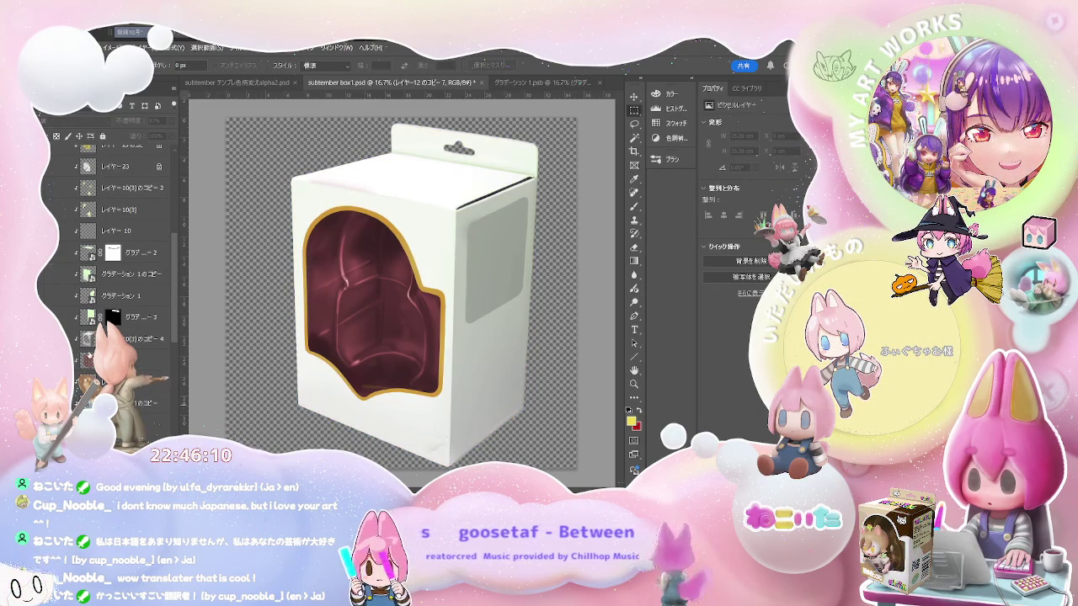
scroll(126, 277, up, 3)
scroll(126, 277, up, 3)
scroll(126, 277, up, 2)
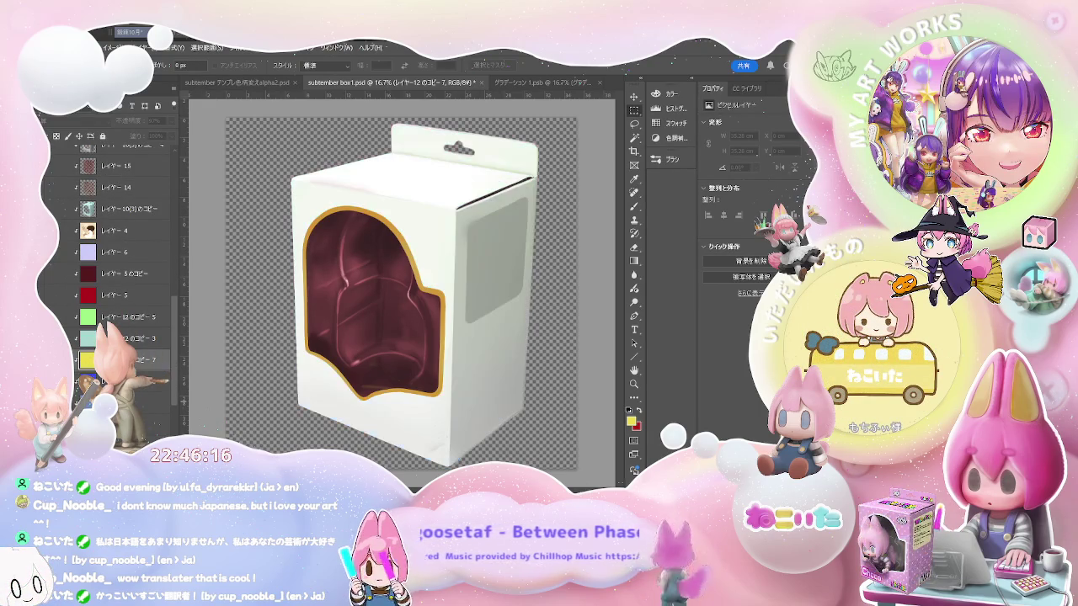
click(139, 361)
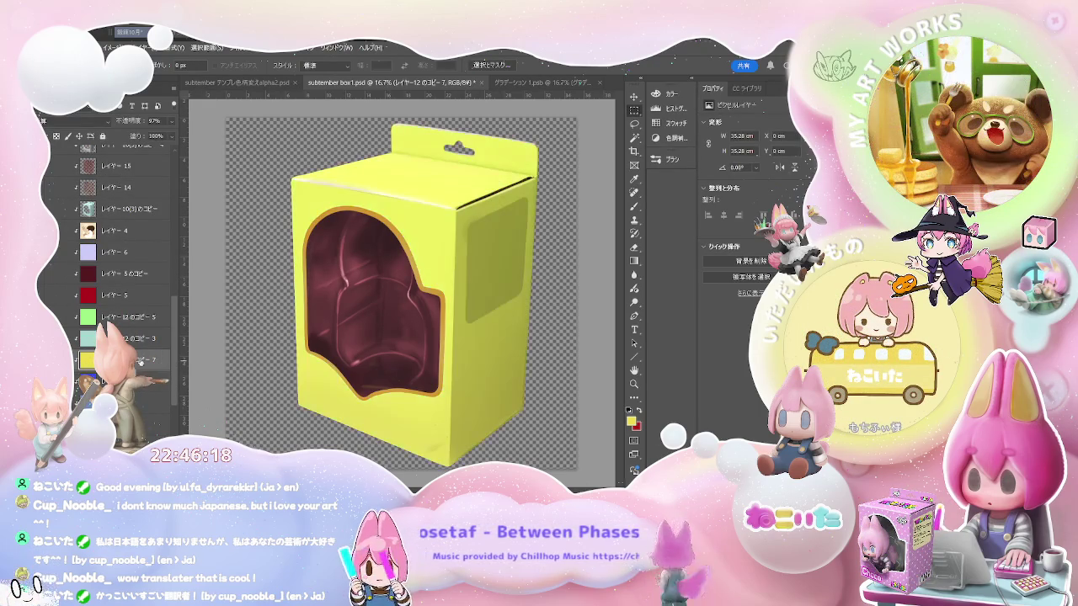
scroll(139, 361, up, 5)
scroll(138, 361, up, 3)
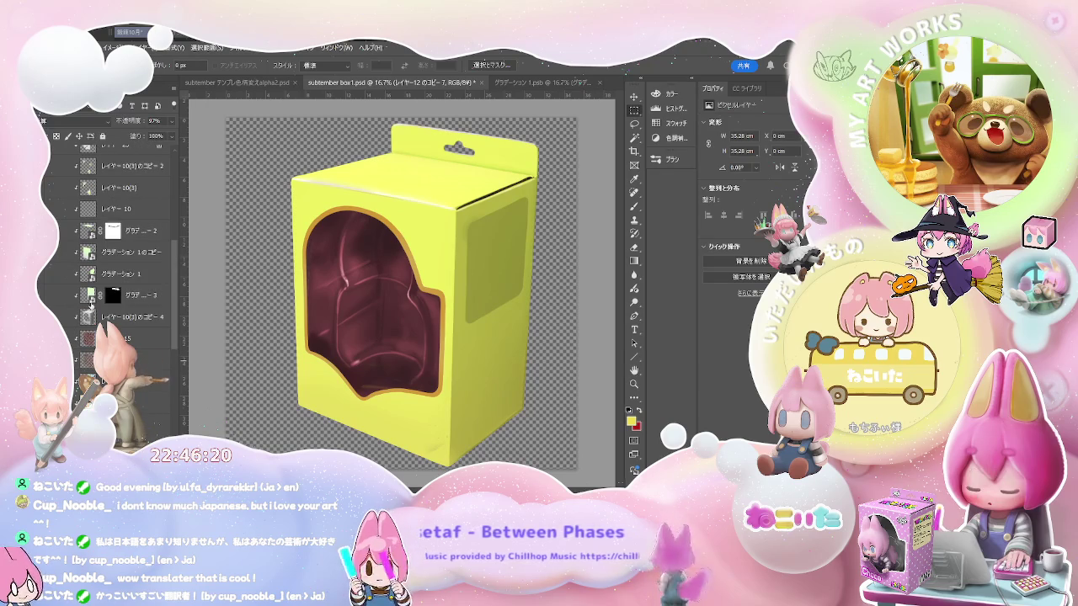
key(ctrl+Tab)
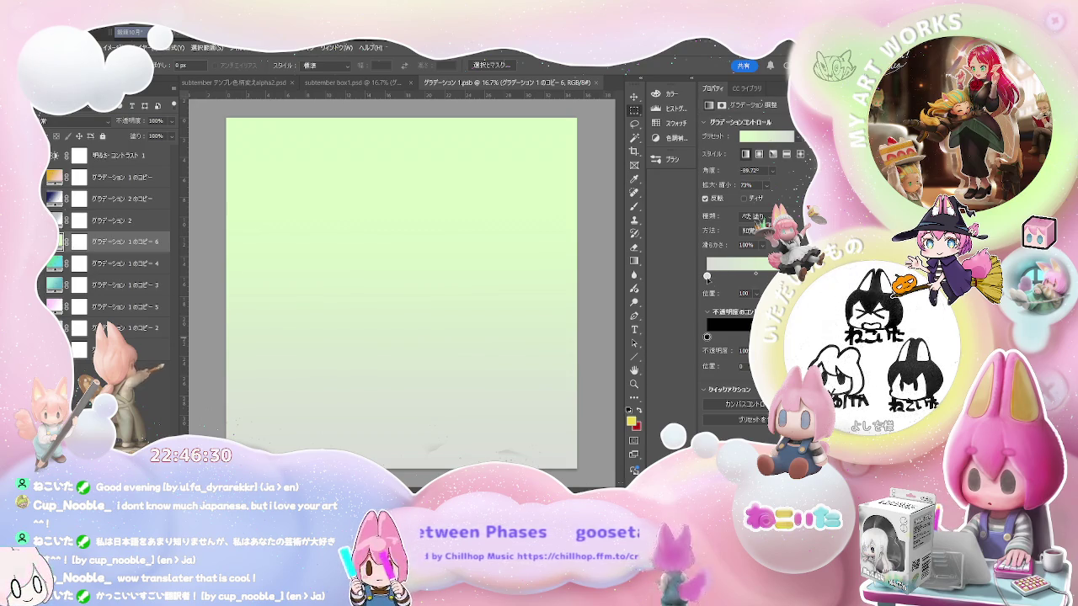
Sample a deeper green for the gradient stop and save the gradient file
click(707, 276)
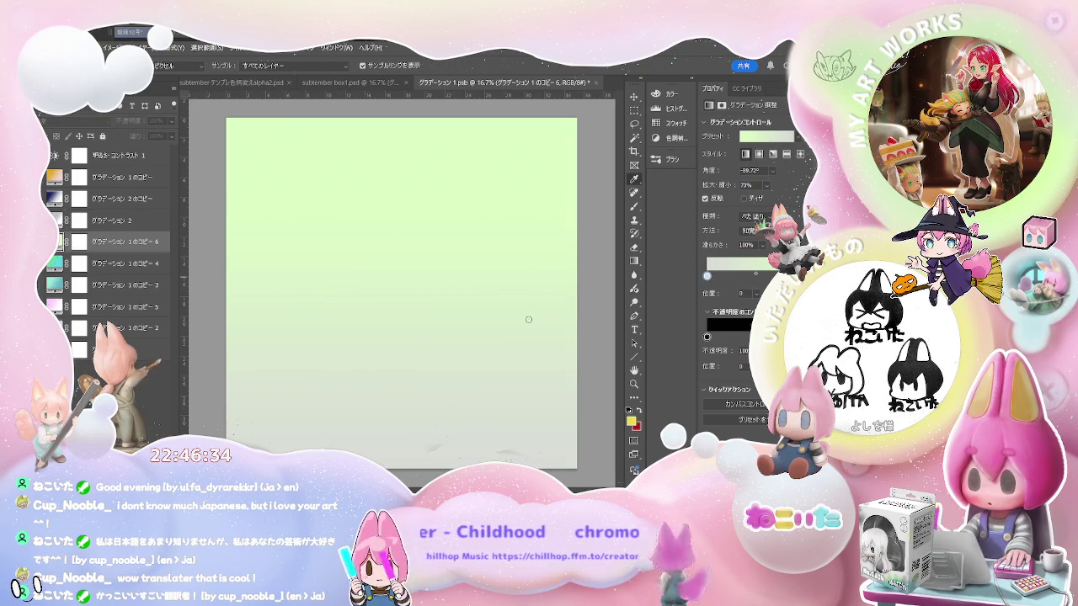
mouse_move(530, 318)
mouse_down()
mouse_move(511, 272)
mouse_move(598, 257)
mouse_move(596, 236)
mouse_up()
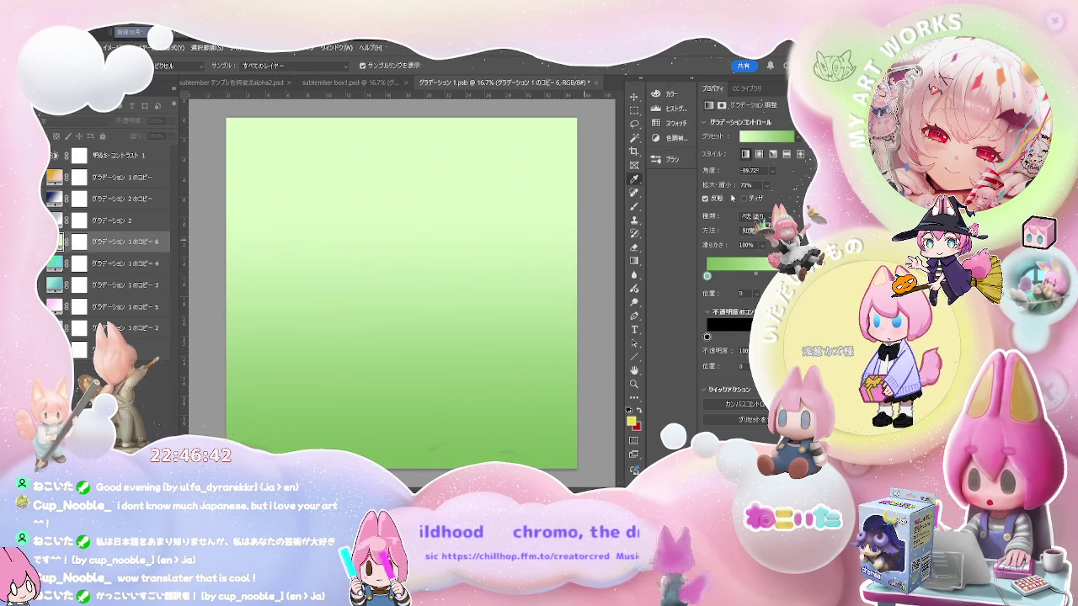
key(m)
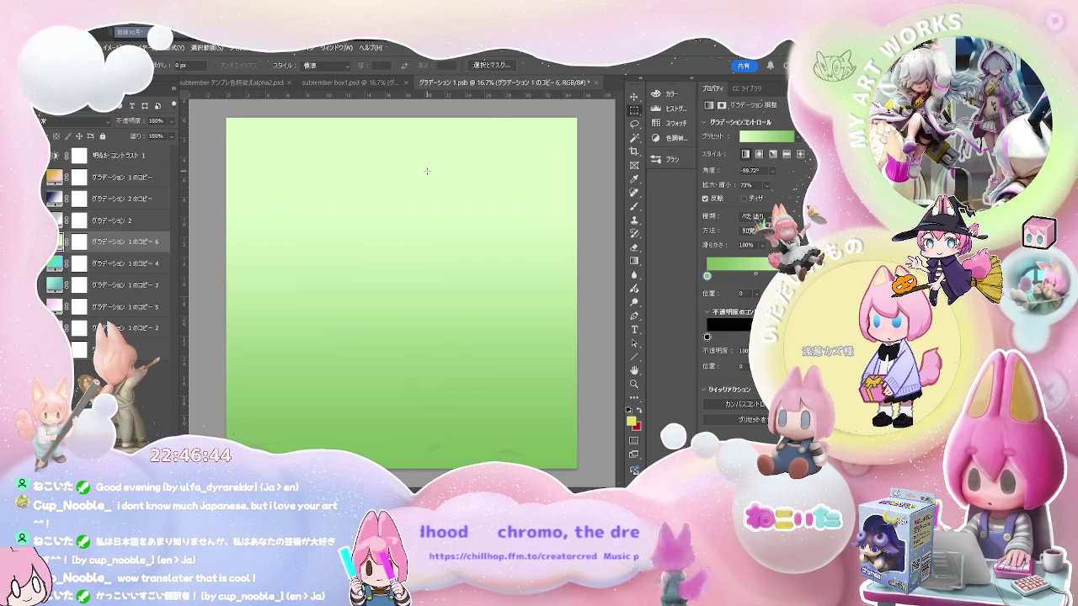
key(ctrl+s)
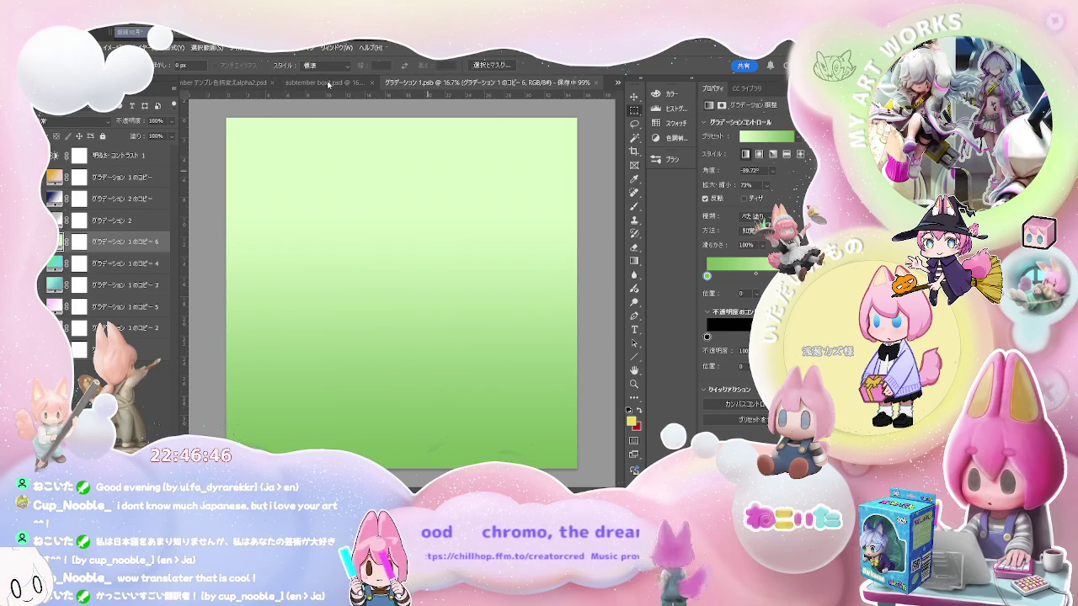
click(328, 82)
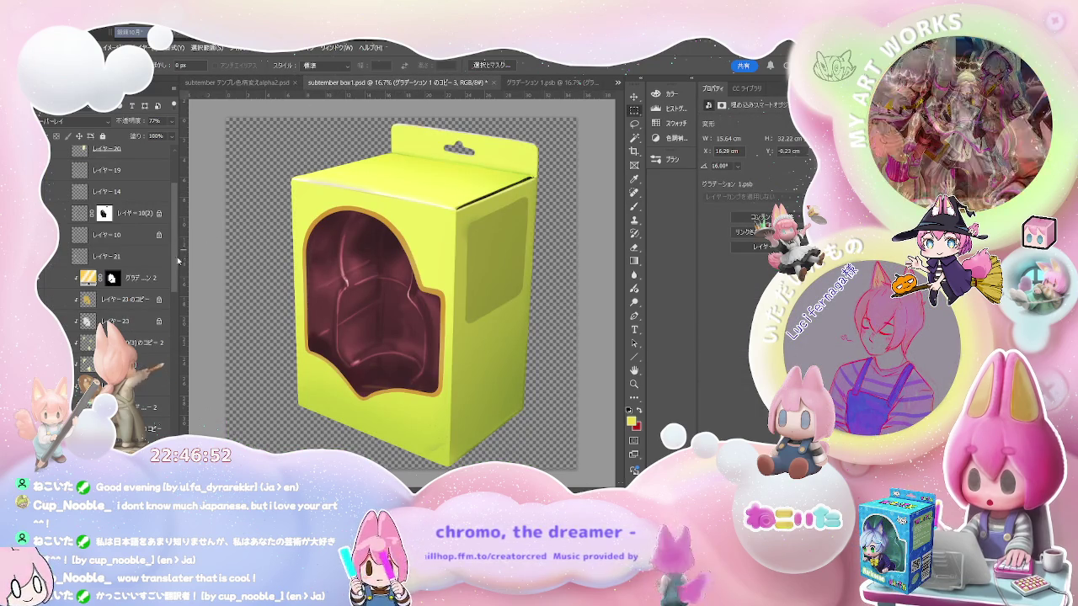
Set the yellow box layer to 64% opacity and sample a darker colour from the box
drag(174, 267, 166, 324)
scroll(126, 295, down, 3)
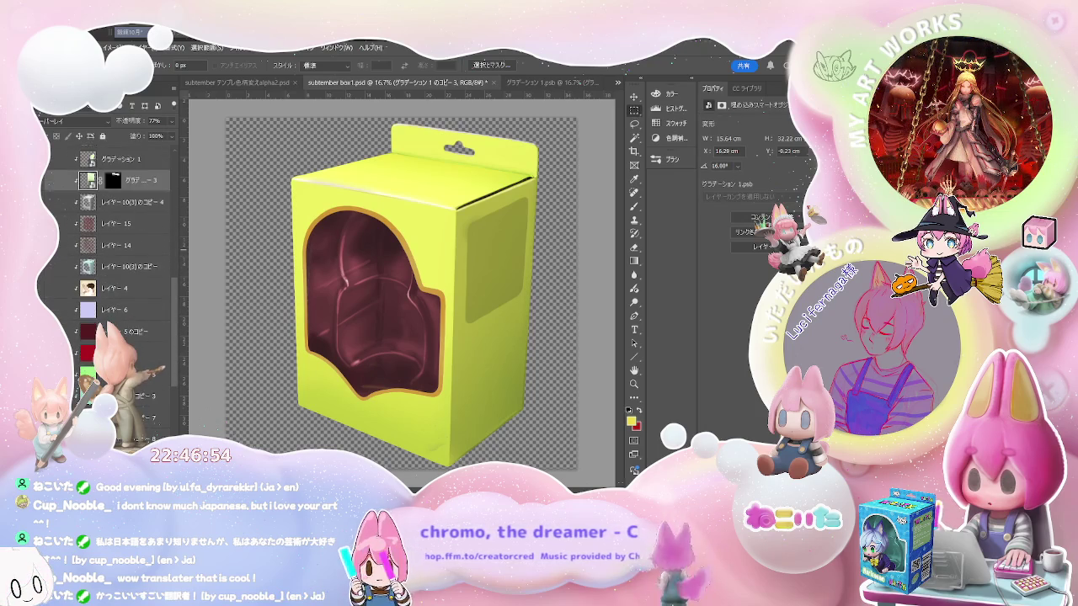
click(126, 417)
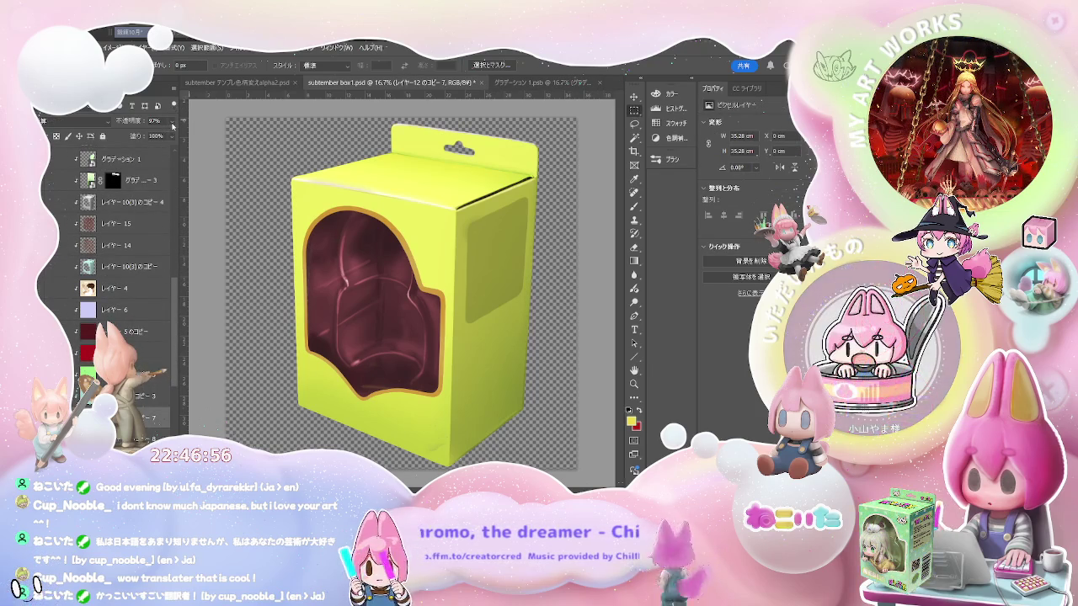
key(4)
key(7)
key(5)
key(7)
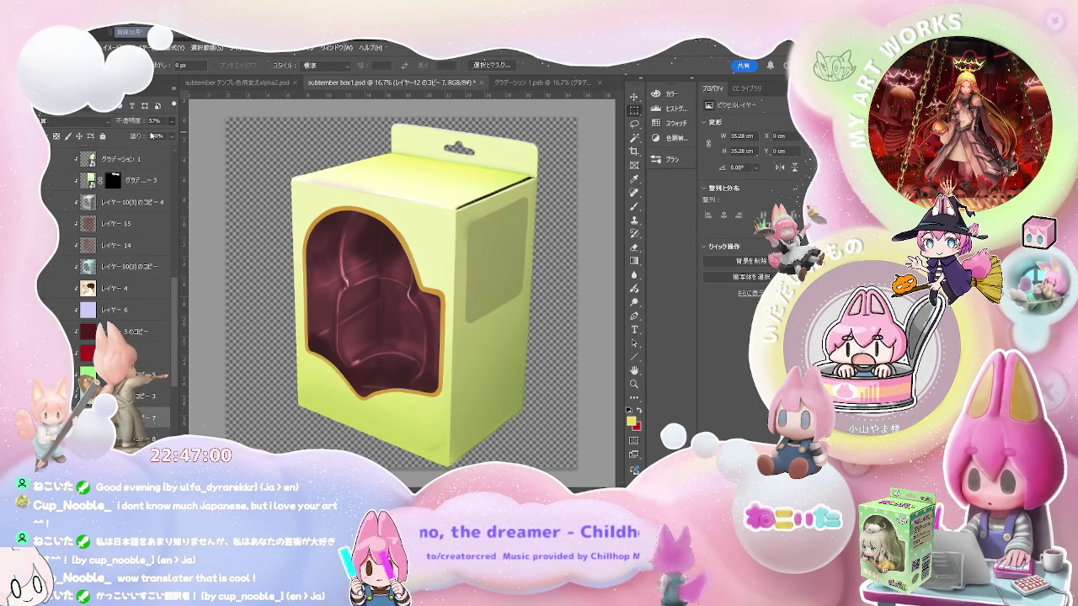
key(6)
key(4)
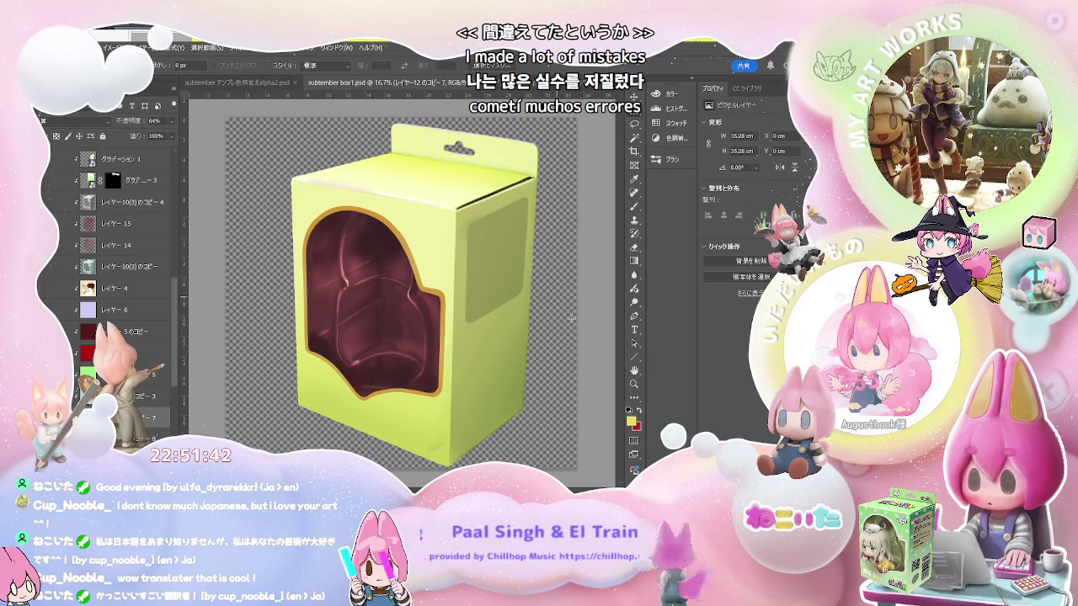
key(i)
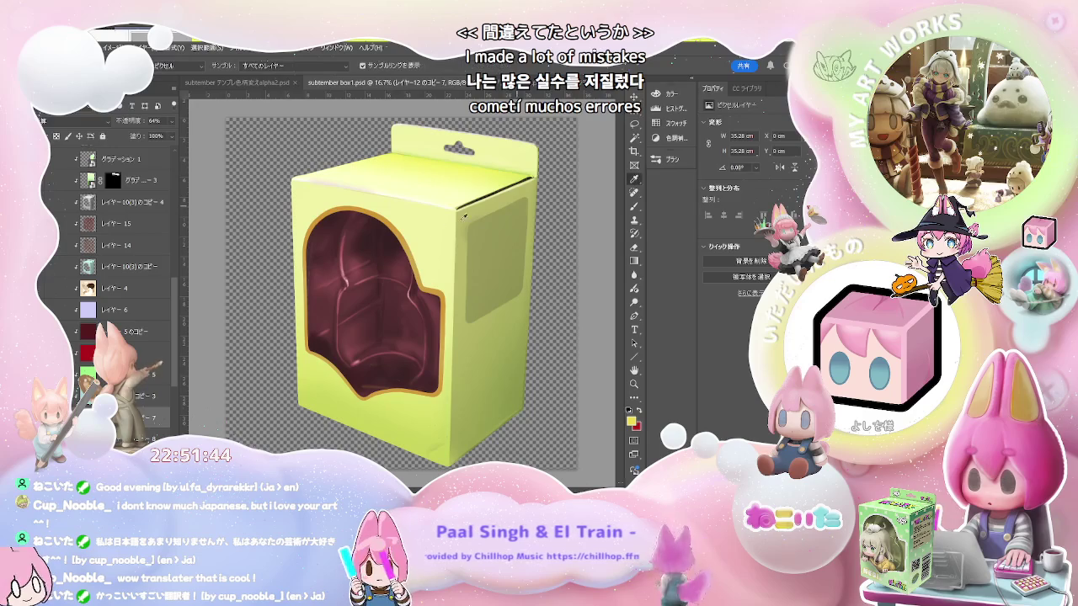
click(227, 456)
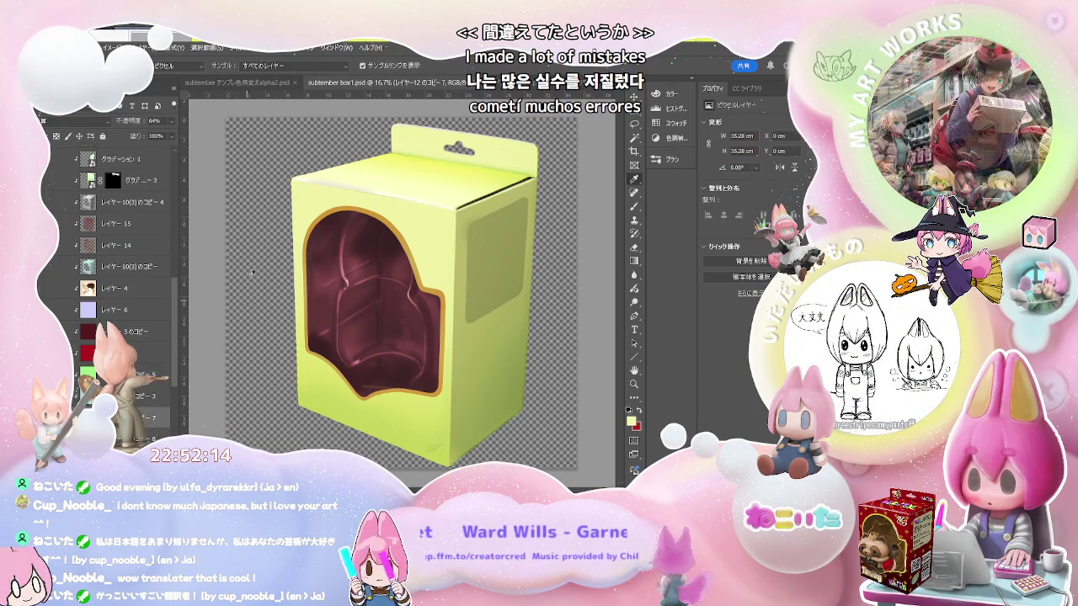
click(244, 84)
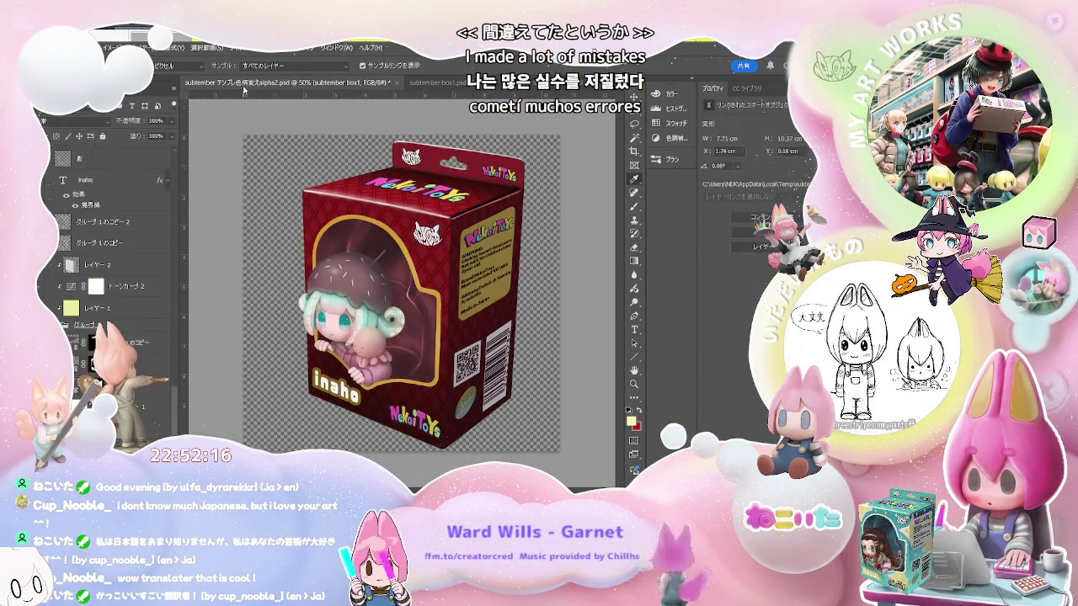
click(438, 83)
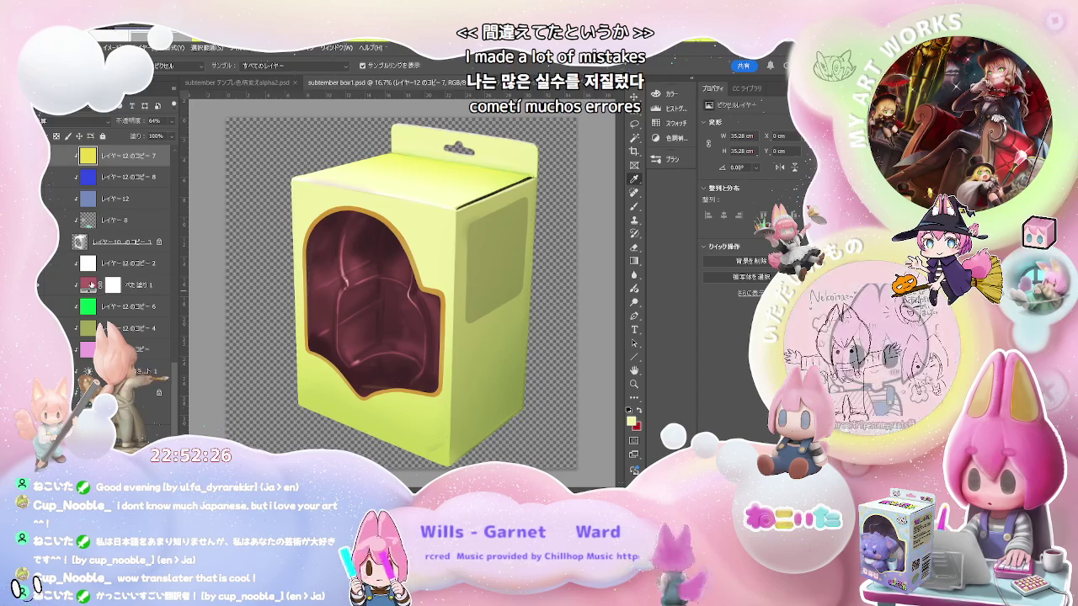
Recolour the box window fill layer from maroon to a bright yellow-green
click(90, 286)
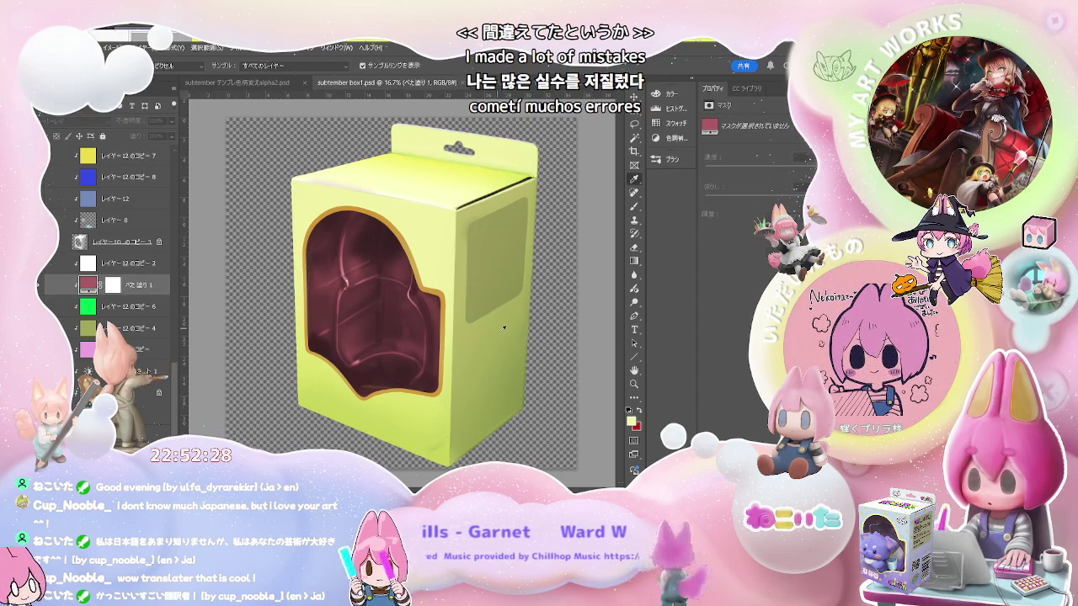
key(ctrl+comma)
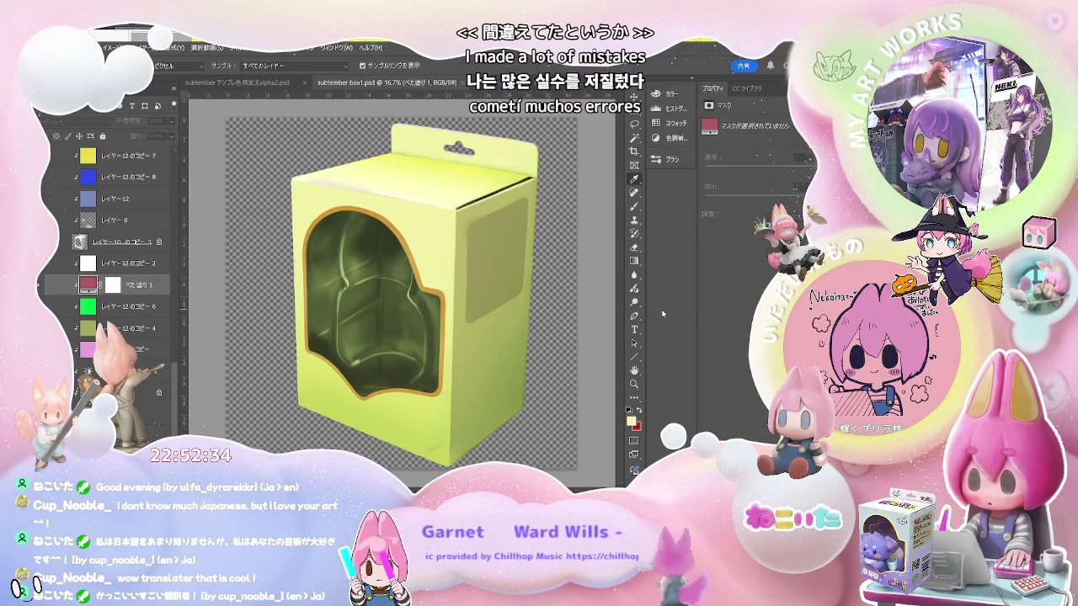
key(shift+plus)
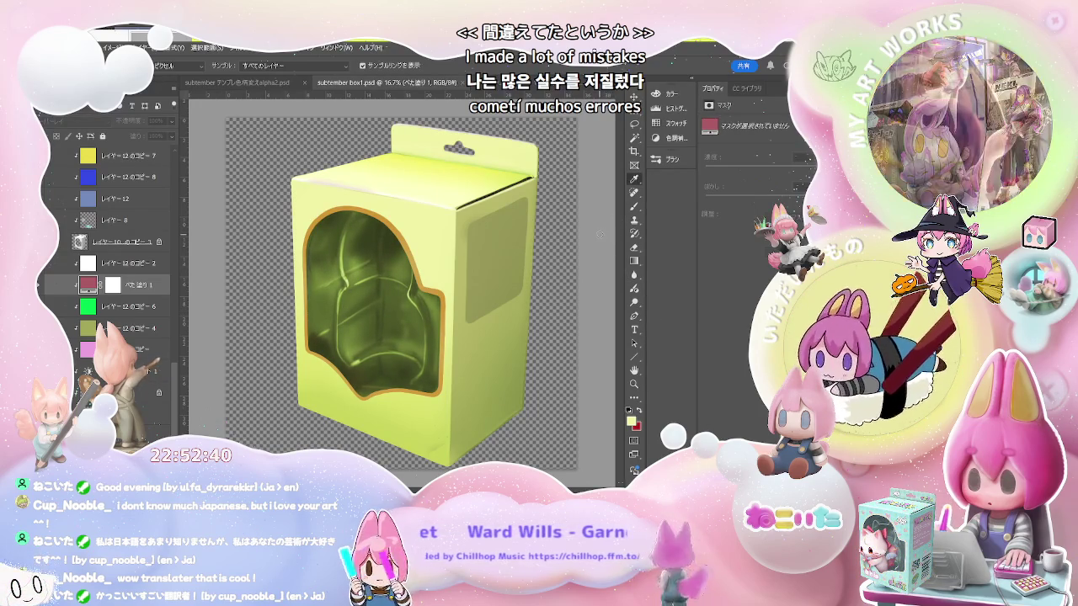
click(399, 292)
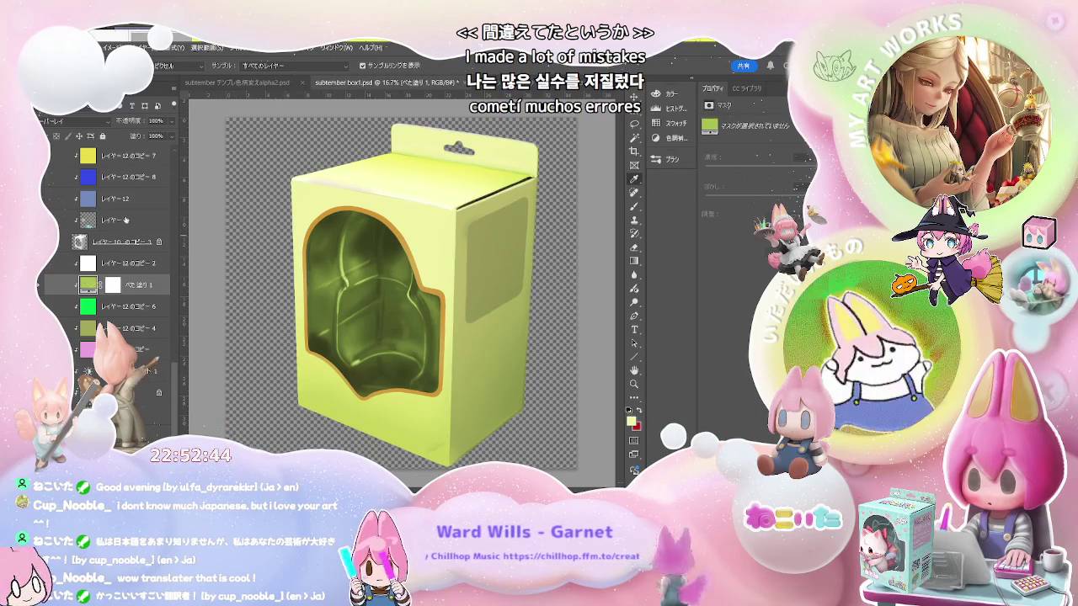
scroll(126, 234, up, 3)
scroll(131, 233, up, 5)
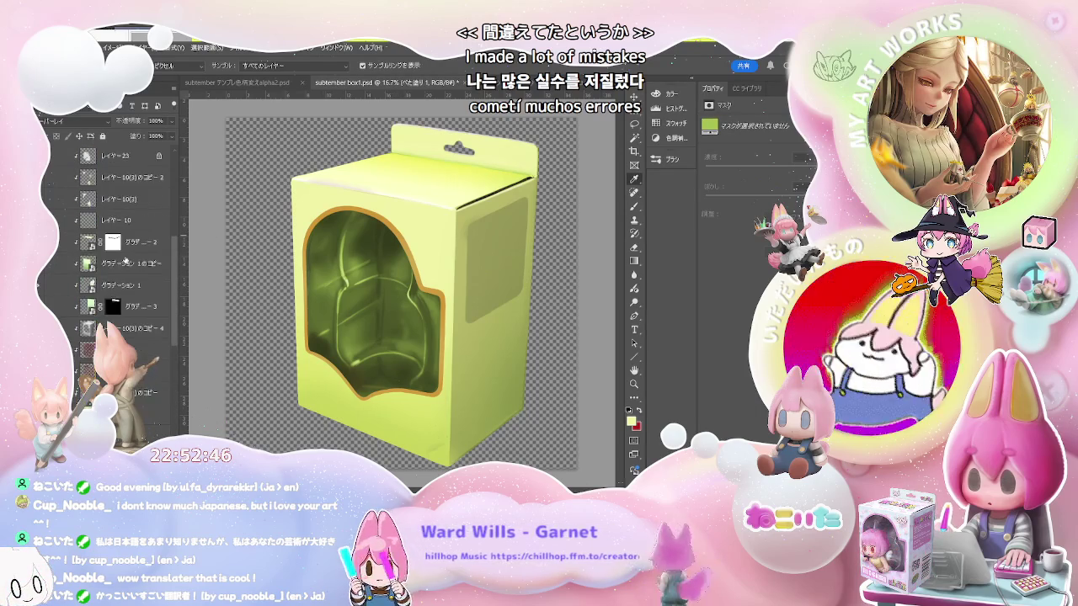
scroll(124, 262, up, 1)
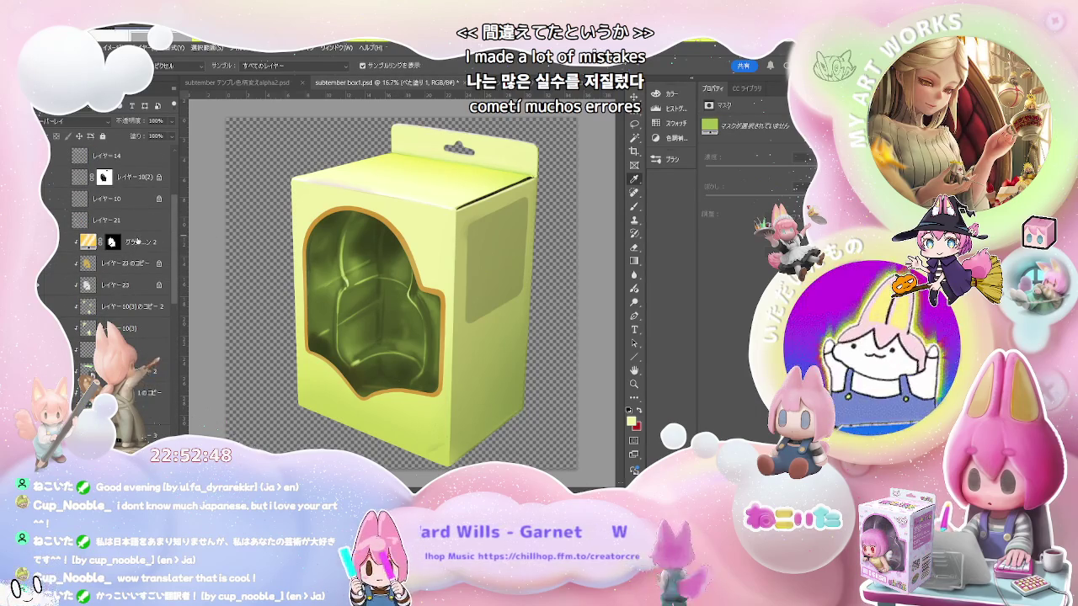
Set the レイヤー23のコピー shading layer to 28% opacity, then view the finished box
click(124, 265)
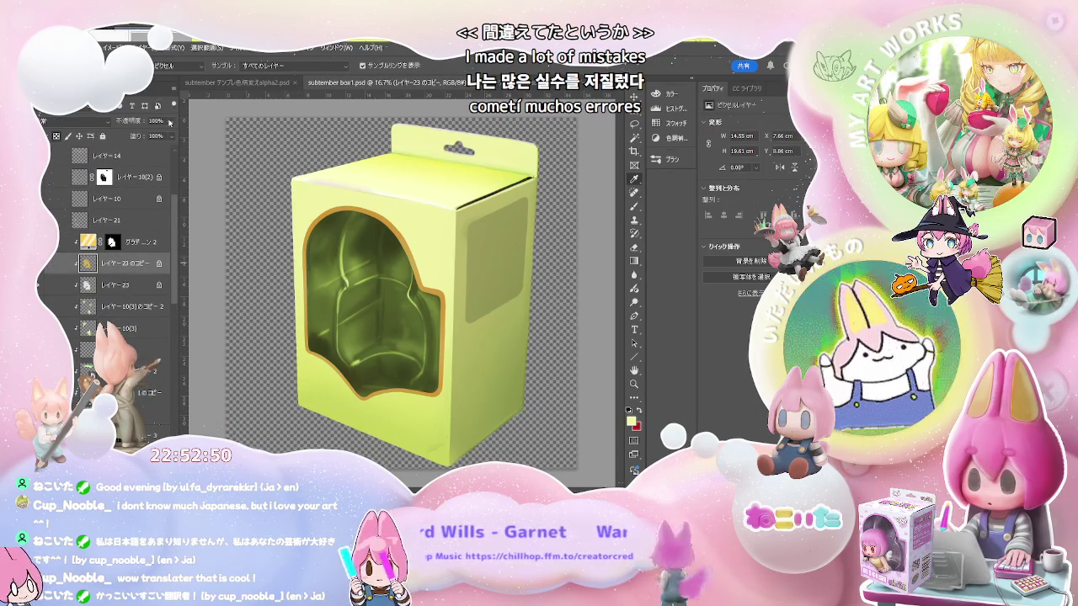
key(3)
key(8)
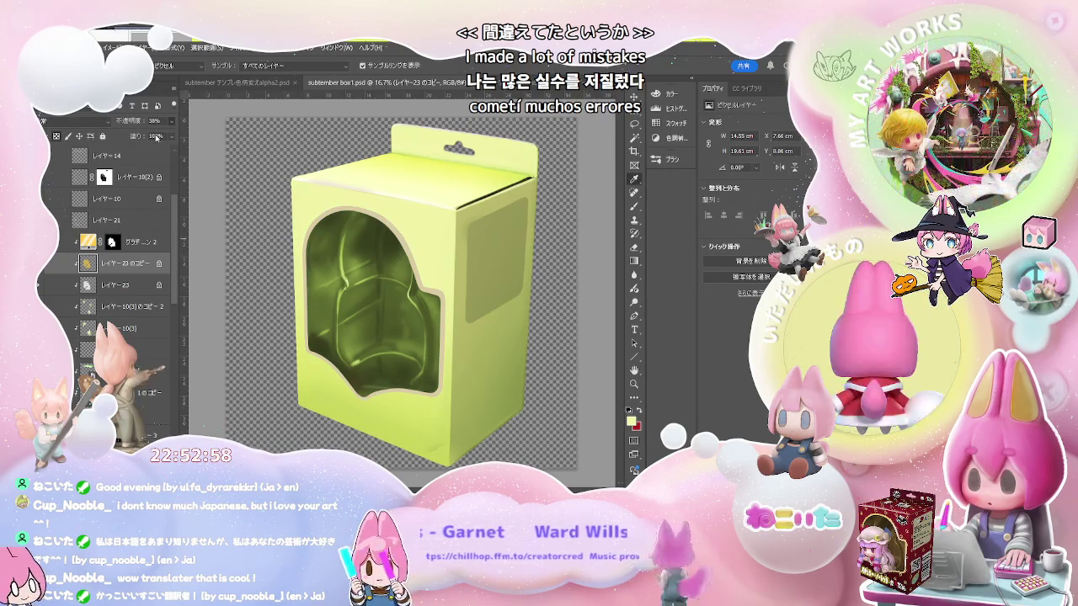
key(7)
key(7)
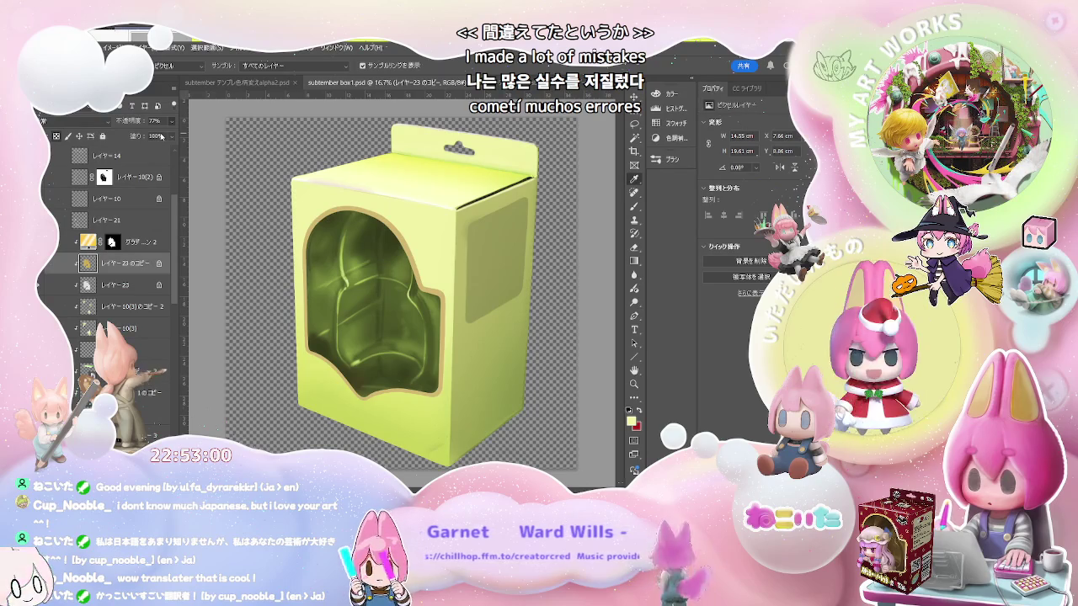
key(2)
key(8)
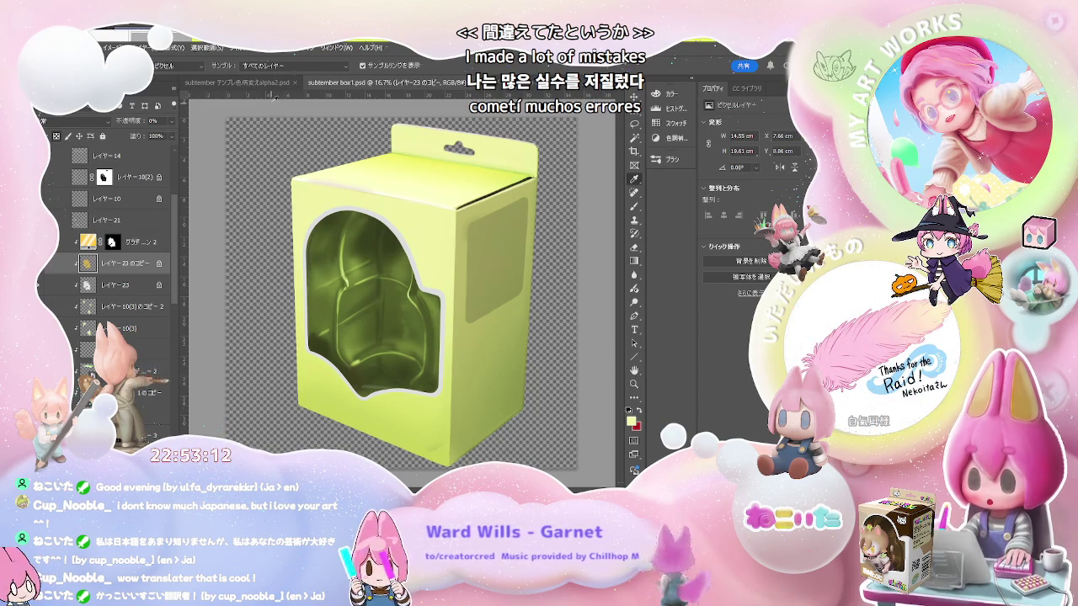
click(258, 86)
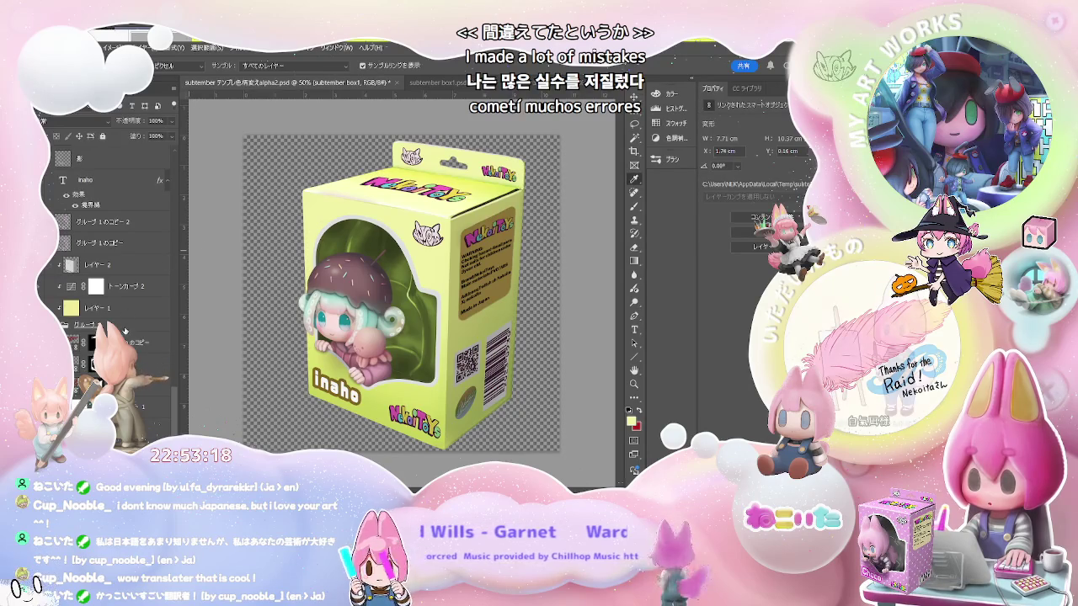
scroll(126, 320, up, 5)
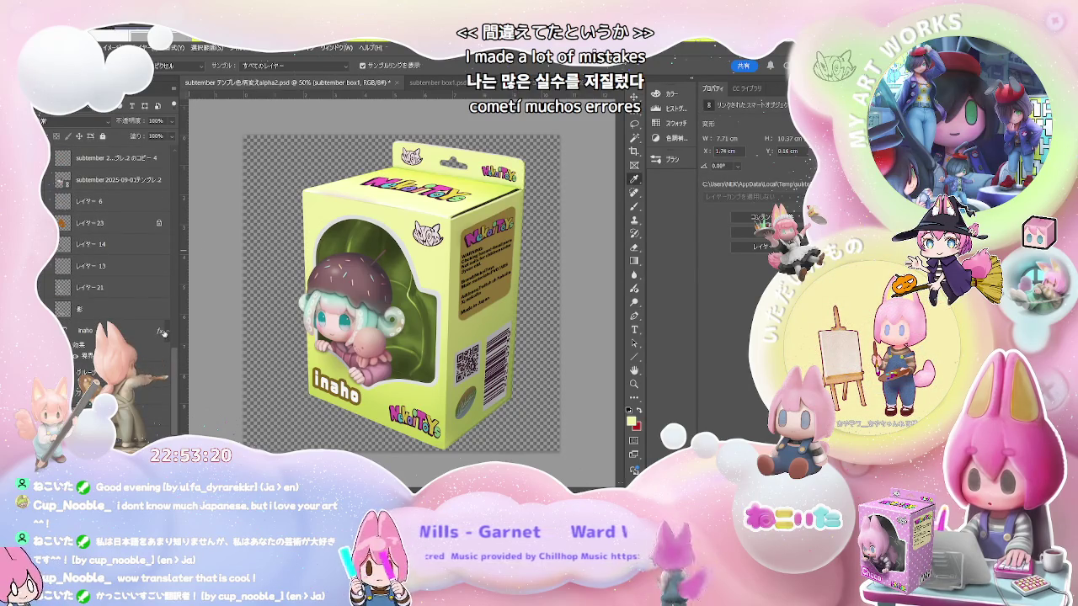
click(158, 332)
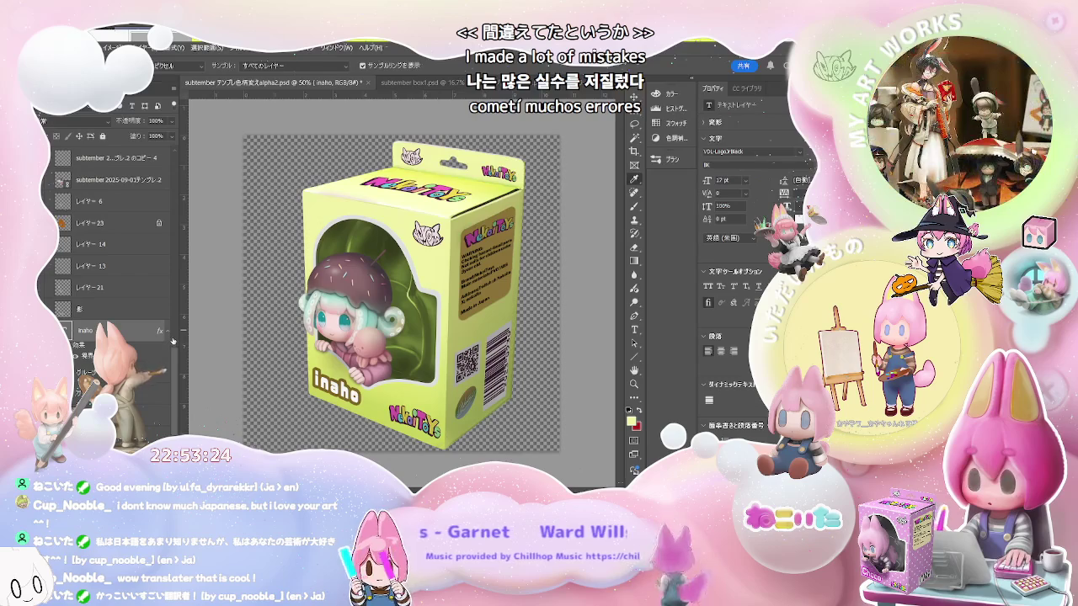
key(h)
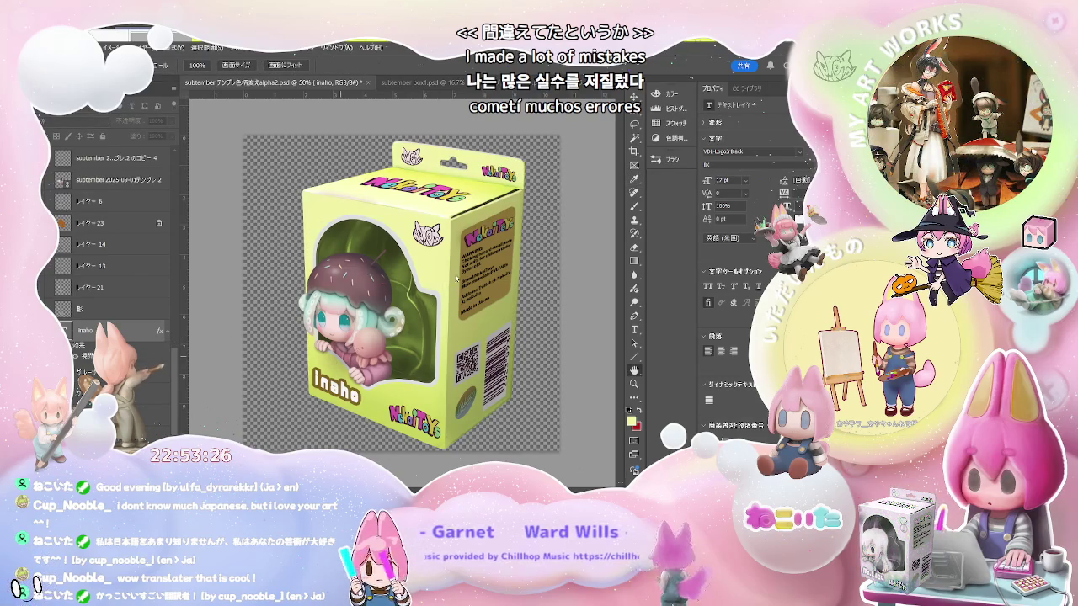
key(i)
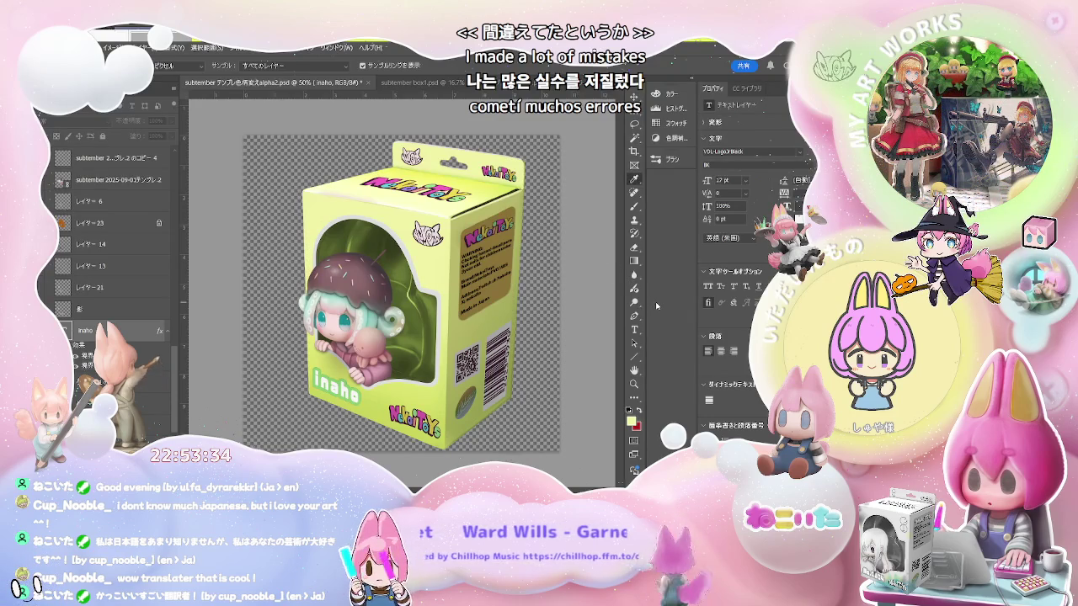
key(h)
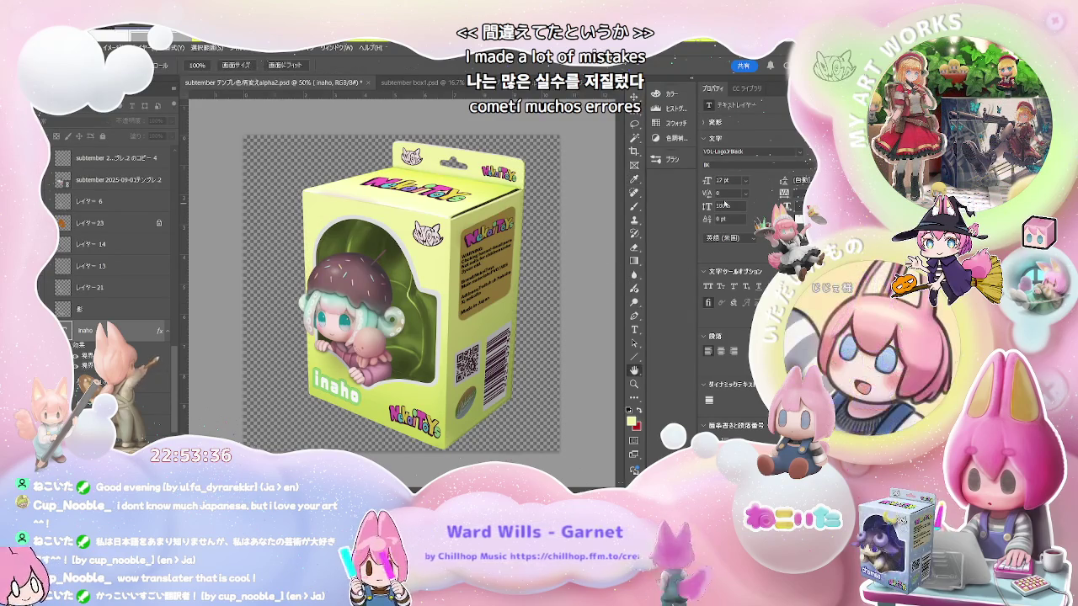
key(i)
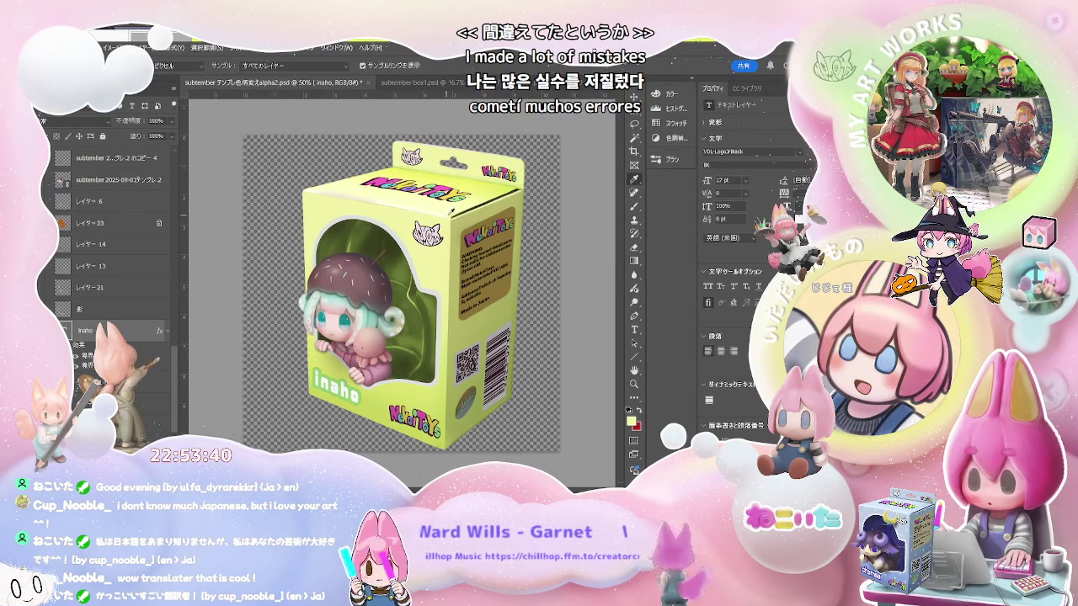
scroll(133, 242, up, 3)
scroll(133, 242, up, 3)
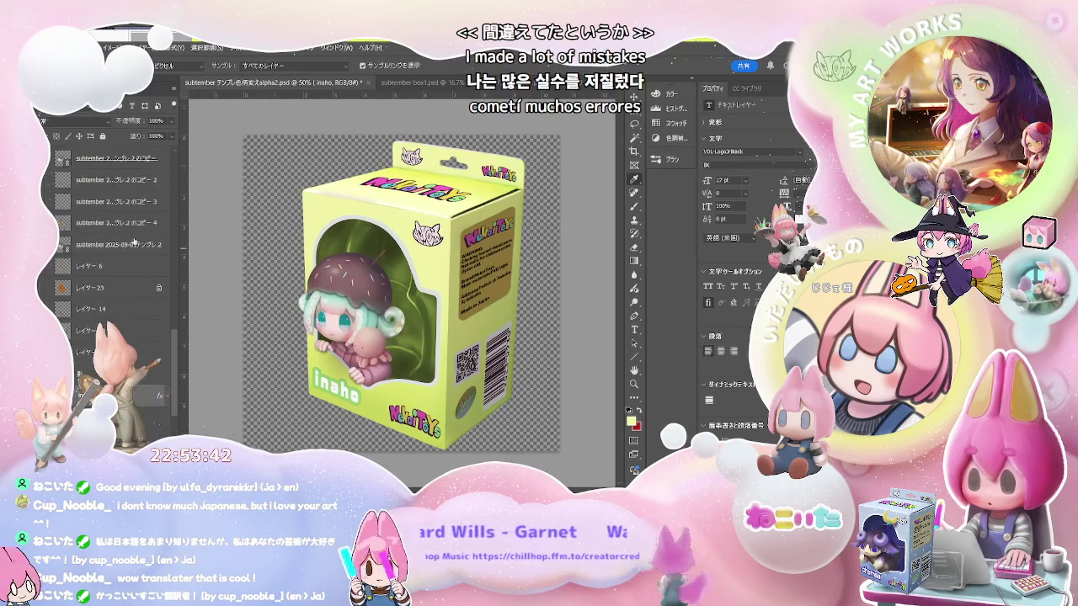
scroll(133, 241, up, 5)
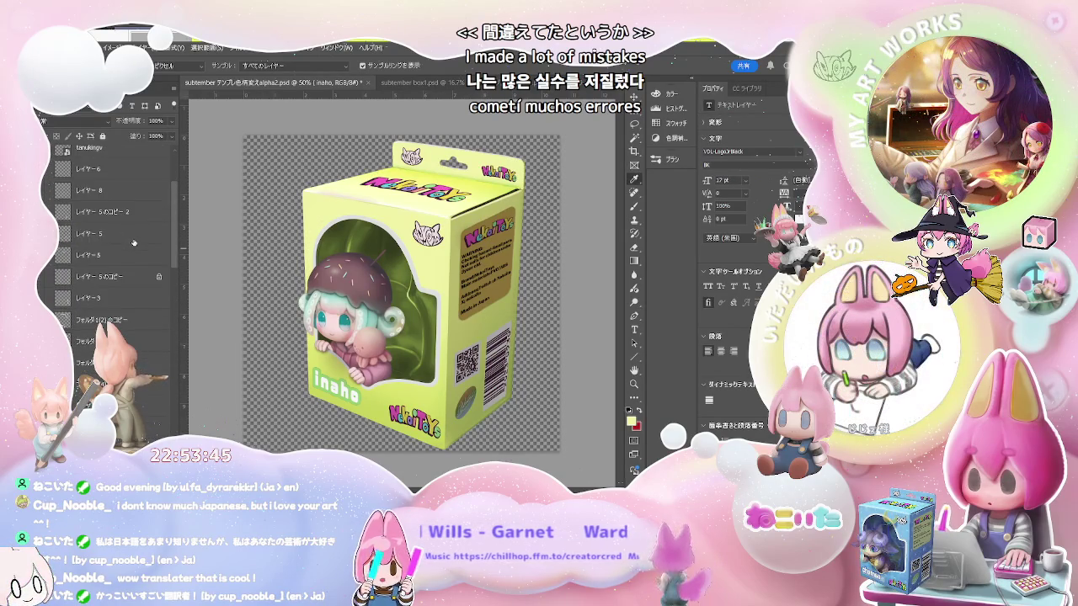
scroll(133, 242, down, 3)
scroll(133, 242, down, 3)
scroll(126, 253, down, 2)
click(110, 247)
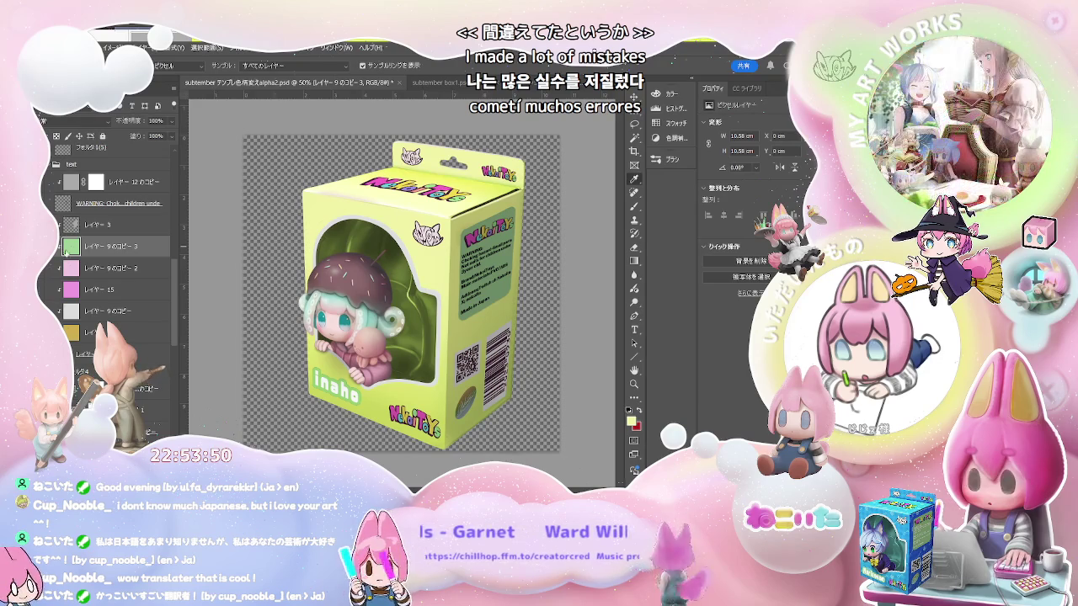
drag(100, 249, 108, 227)
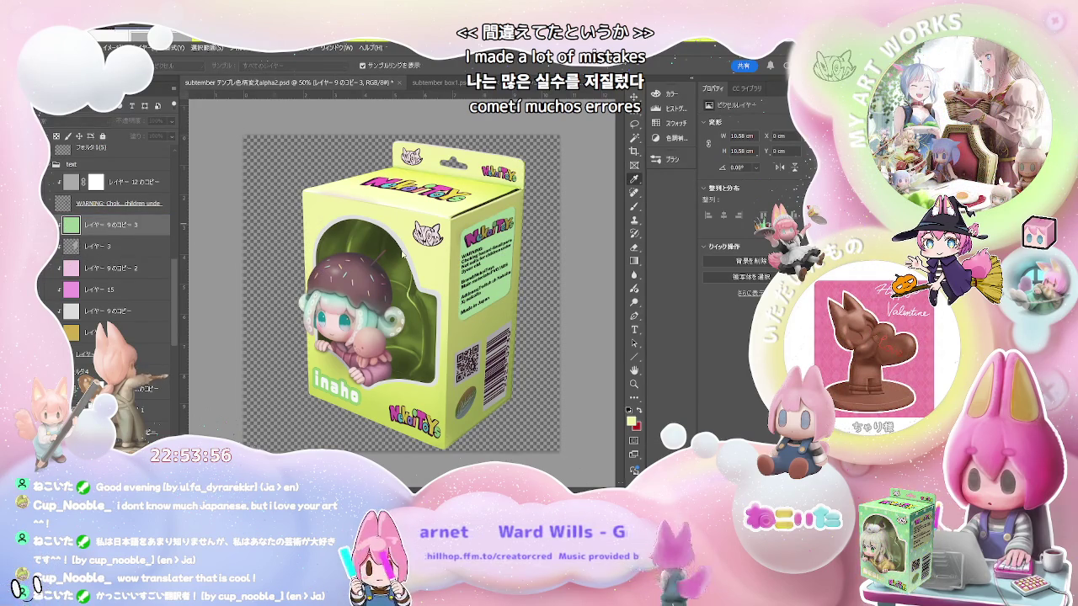
key(ctrl+j)
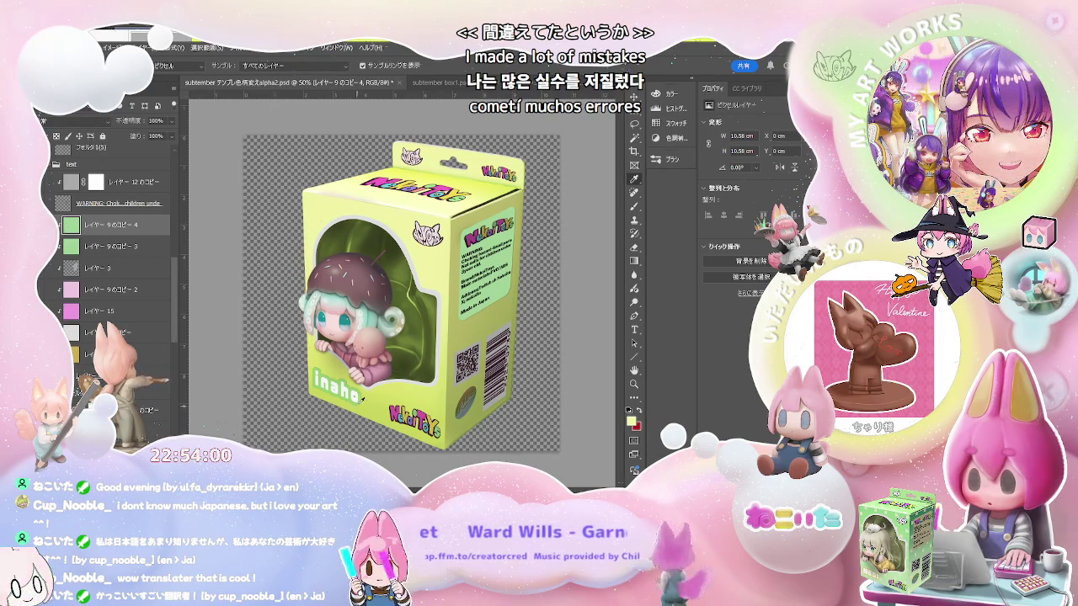
click(359, 394)
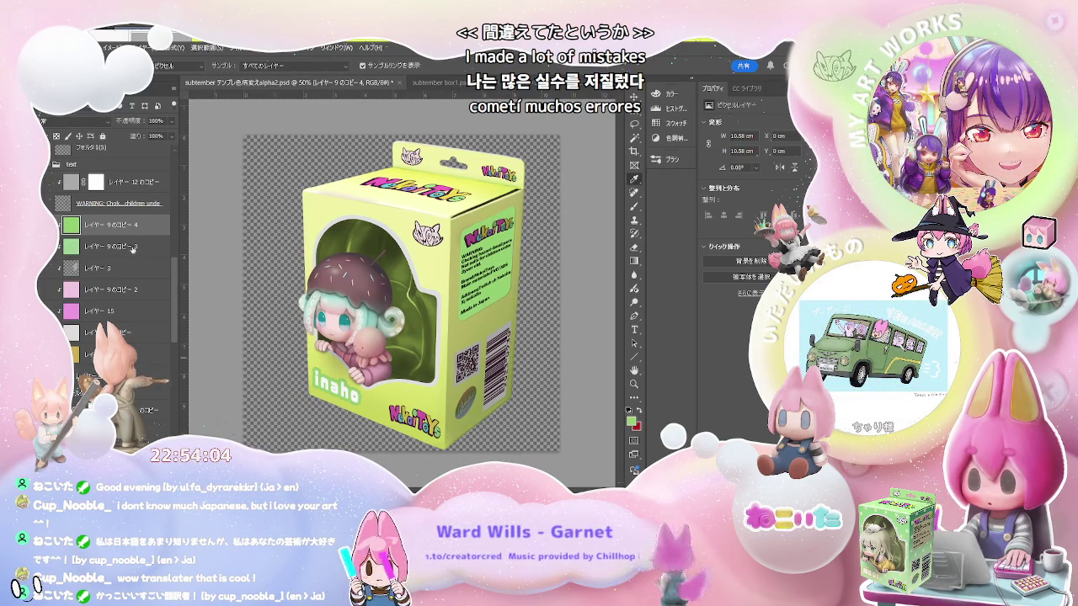
key(alt+bracketleft)
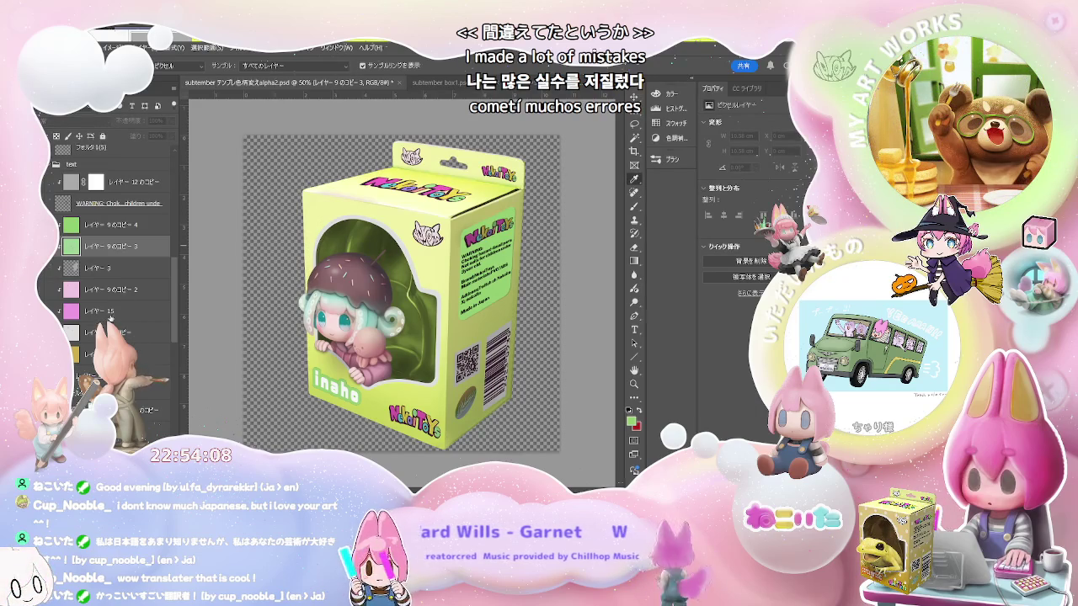
drag(101, 225, 102, 282)
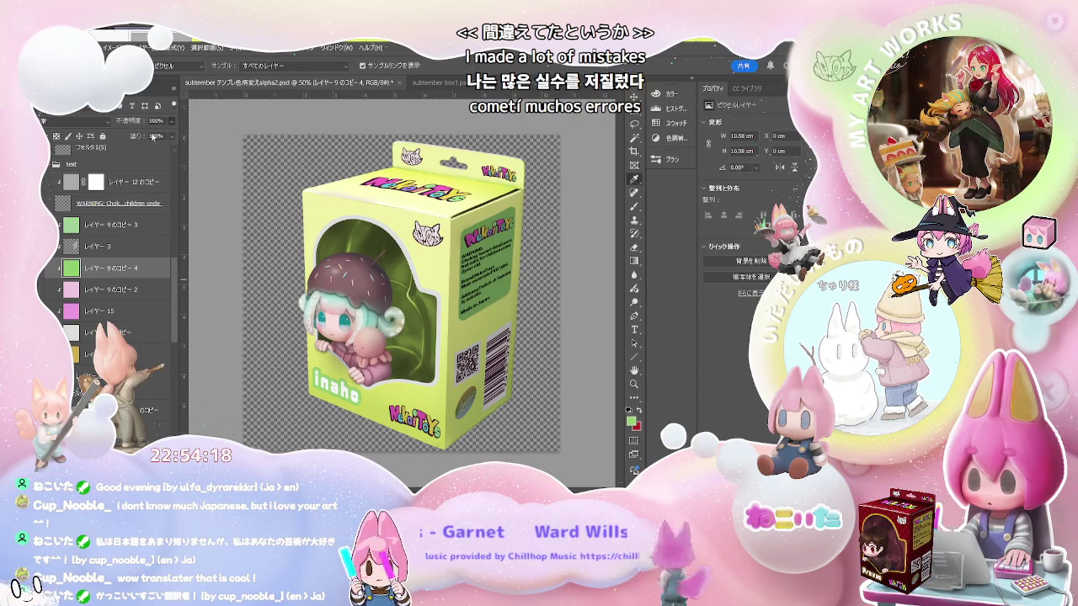
key(8)
key(2)
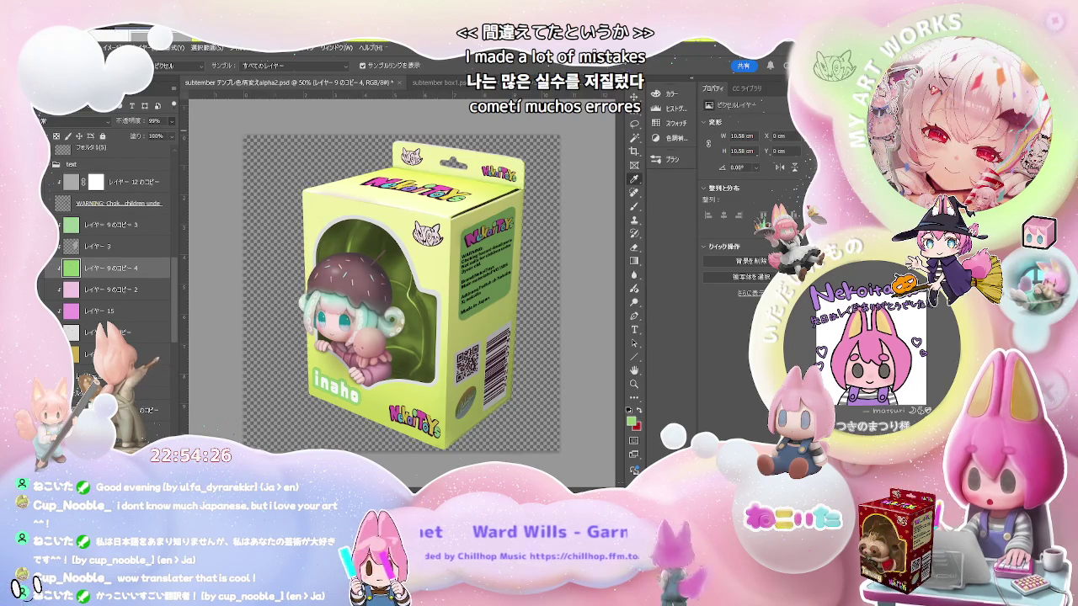
scroll(109, 253, down, 5)
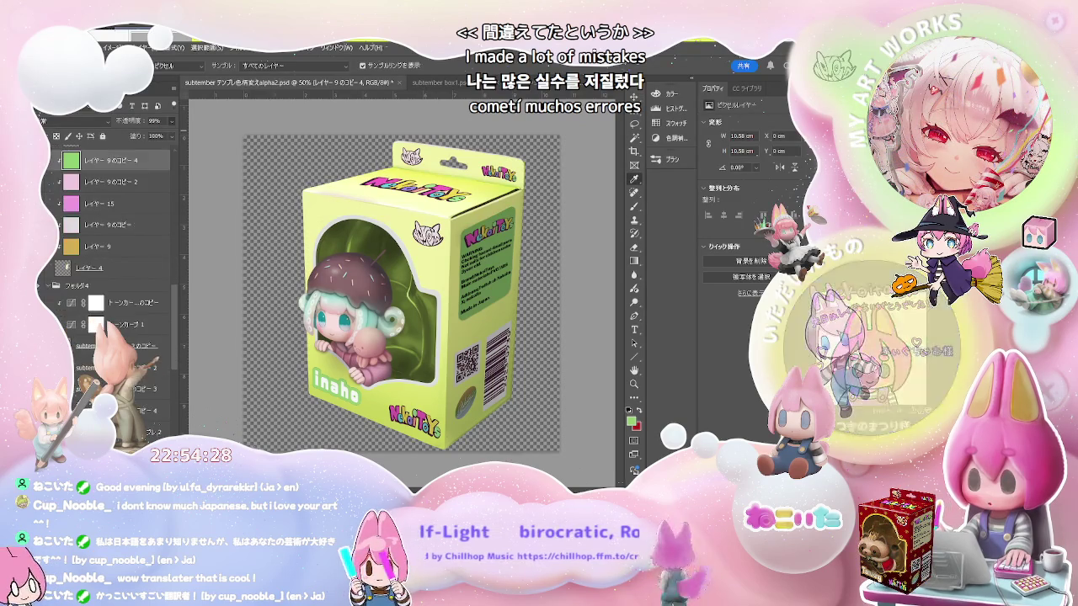
click(134, 410)
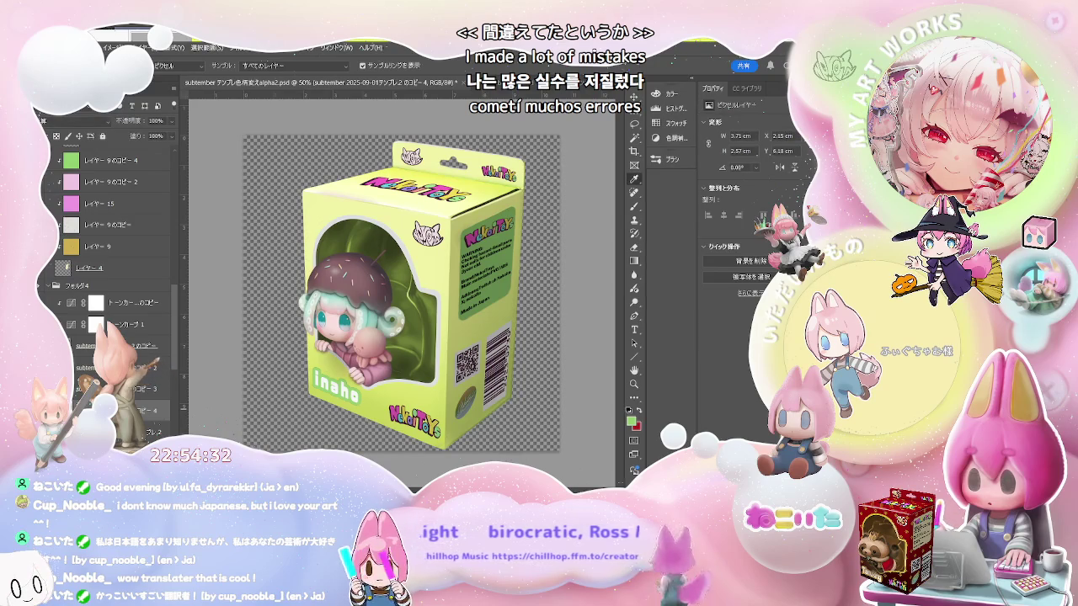
scroll(110, 252, up, 5)
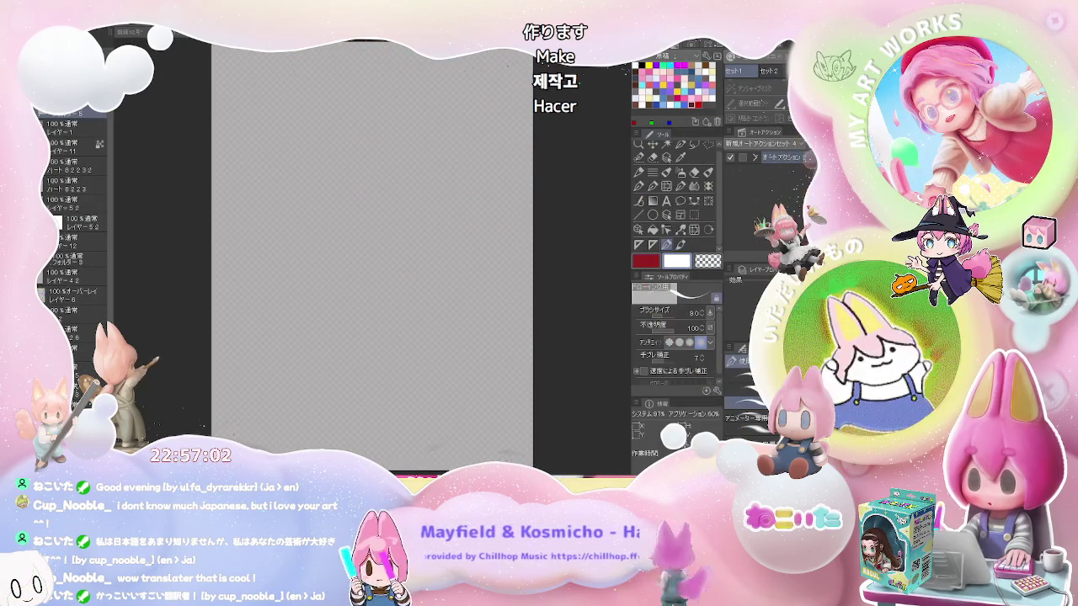
Open the materials library of character image assets
click(530, 186)
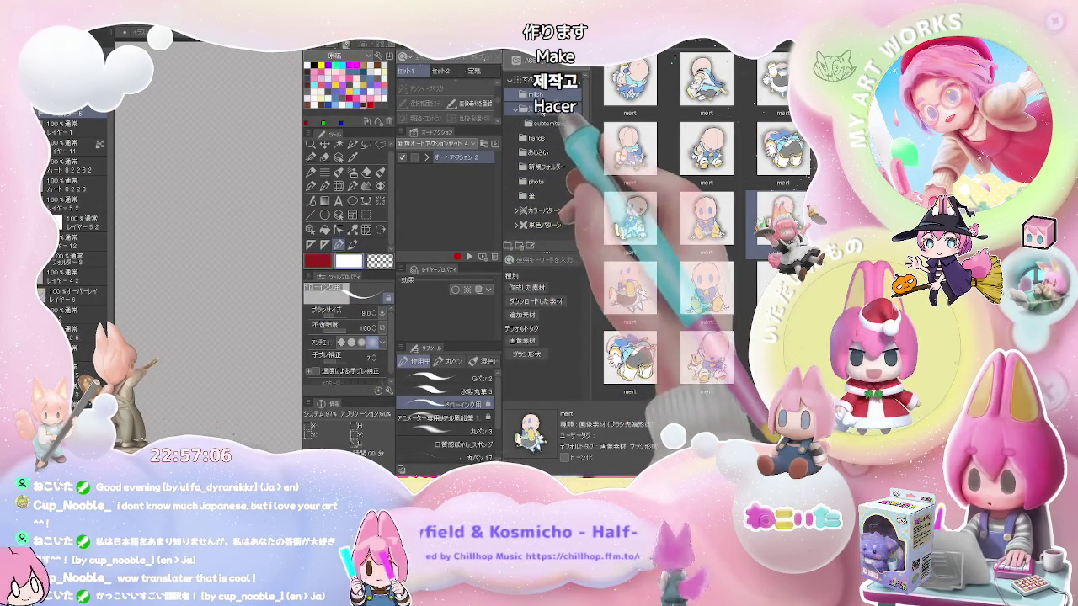
Fill the canvas with the Memphis pattern from the Color patterns materials
scroll(557, 152, down, 1)
scroll(557, 153, down, 1)
click(543, 157)
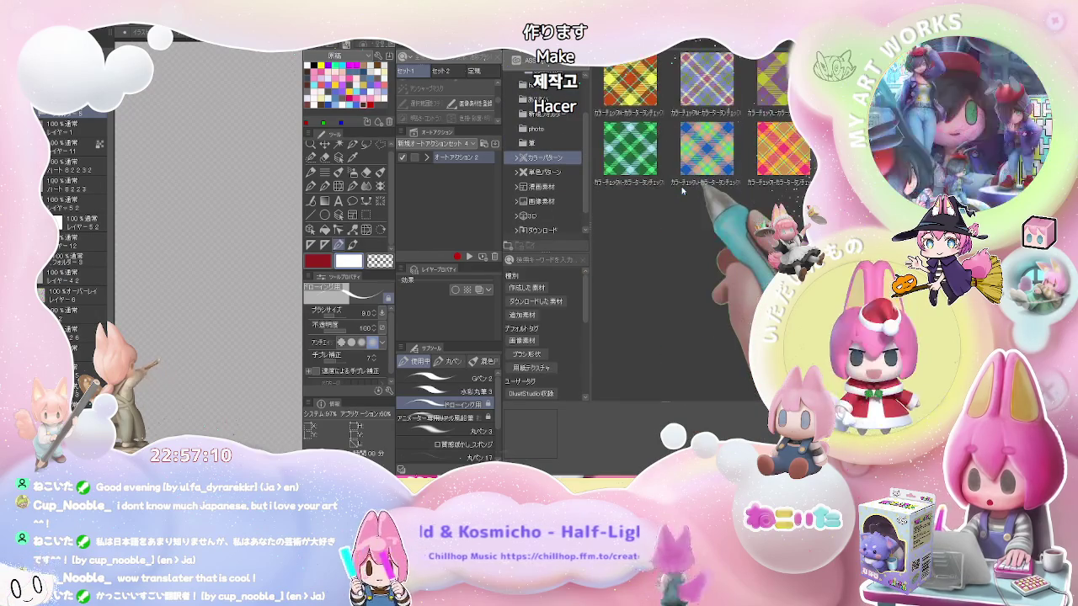
scroll(708, 193, down, 1)
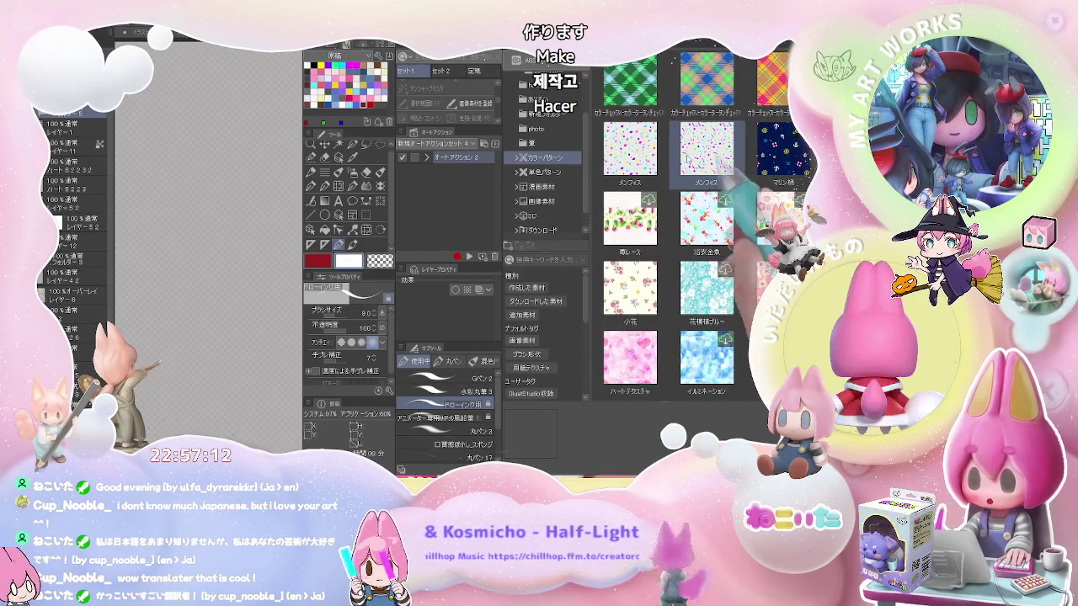
click(707, 151)
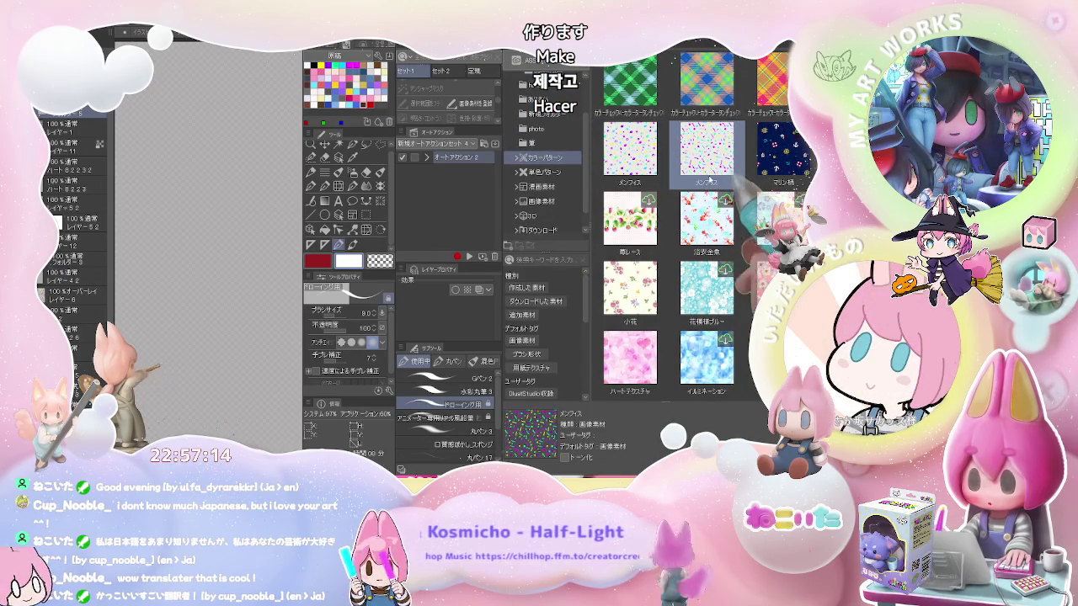
drag(729, 168, 253, 177)
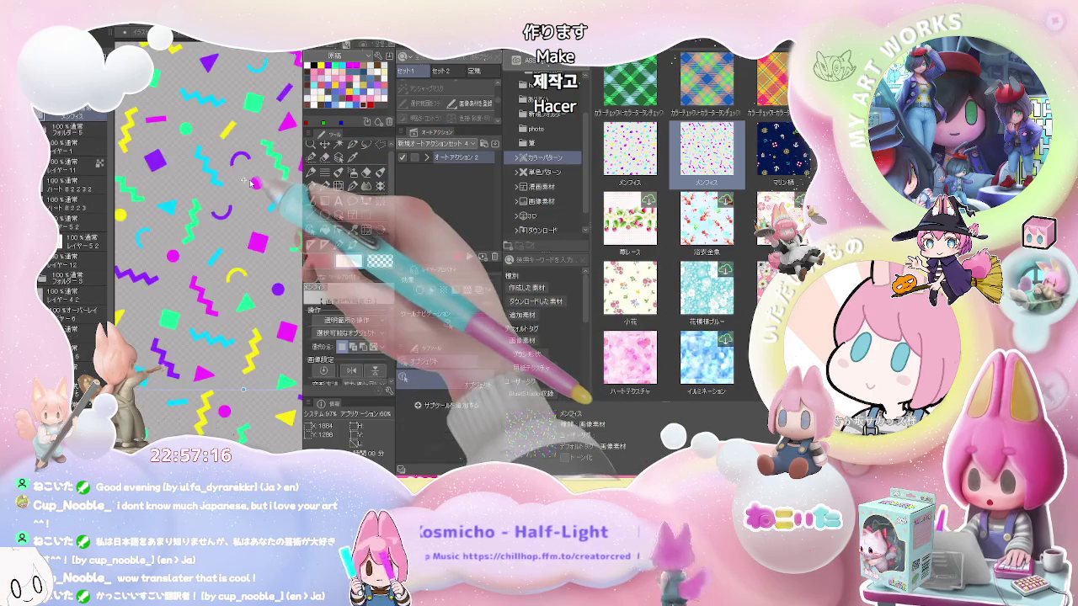
Scale the Memphis pattern down so the confetti is denser across the whole canvas
scroll(253, 178, down, 2)
scroll(249, 169, down, 2)
scroll(244, 159, down, 1)
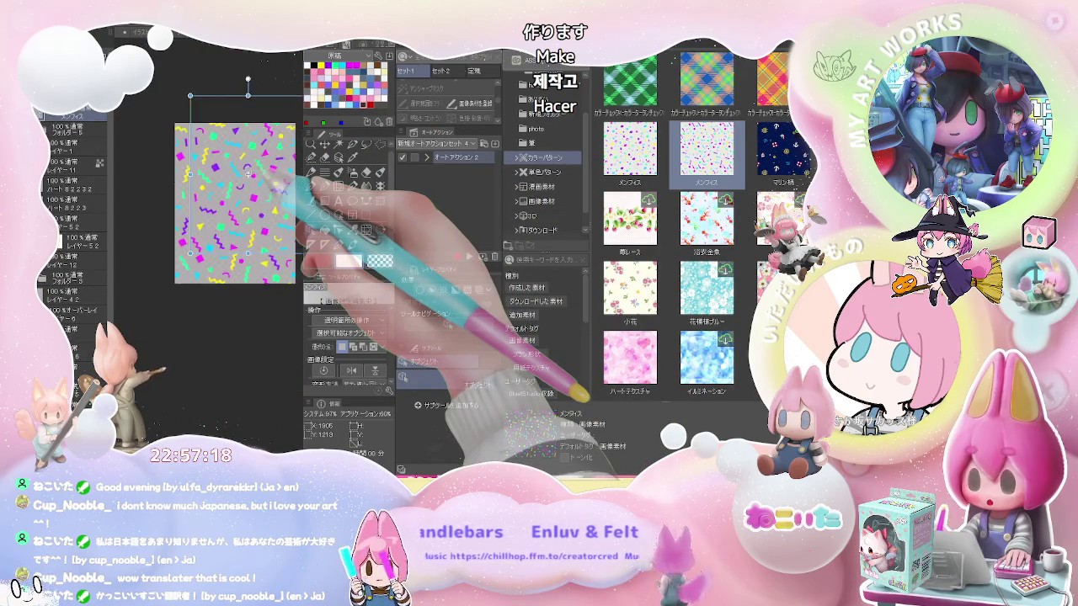
scroll(239, 151, down, 2)
drag(286, 166, 262, 185)
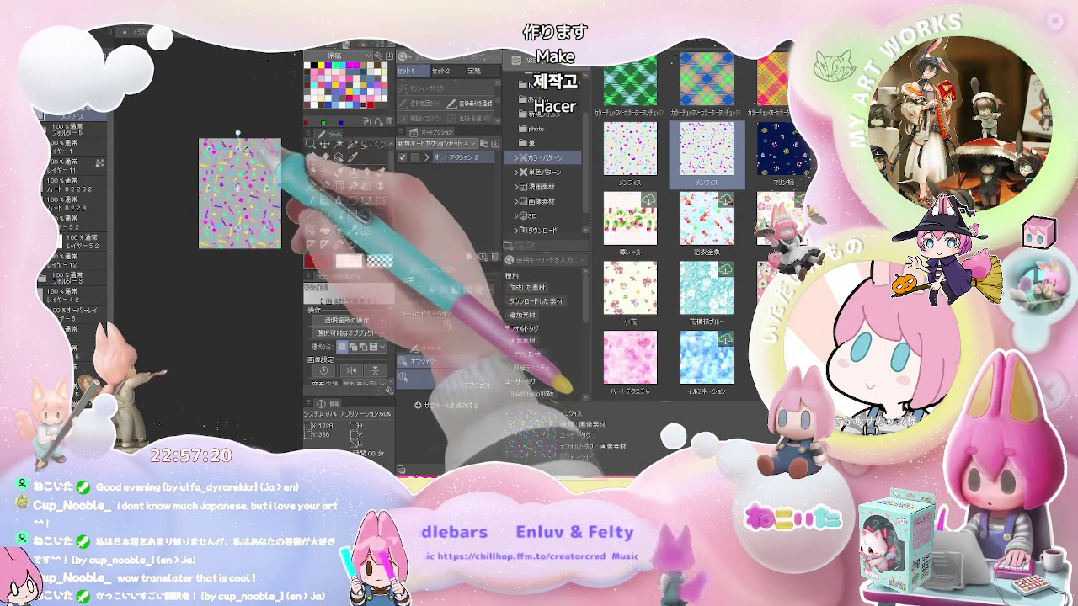
scroll(252, 181, up, 2)
scroll(244, 178, up, 2)
scroll(252, 194, down, 2)
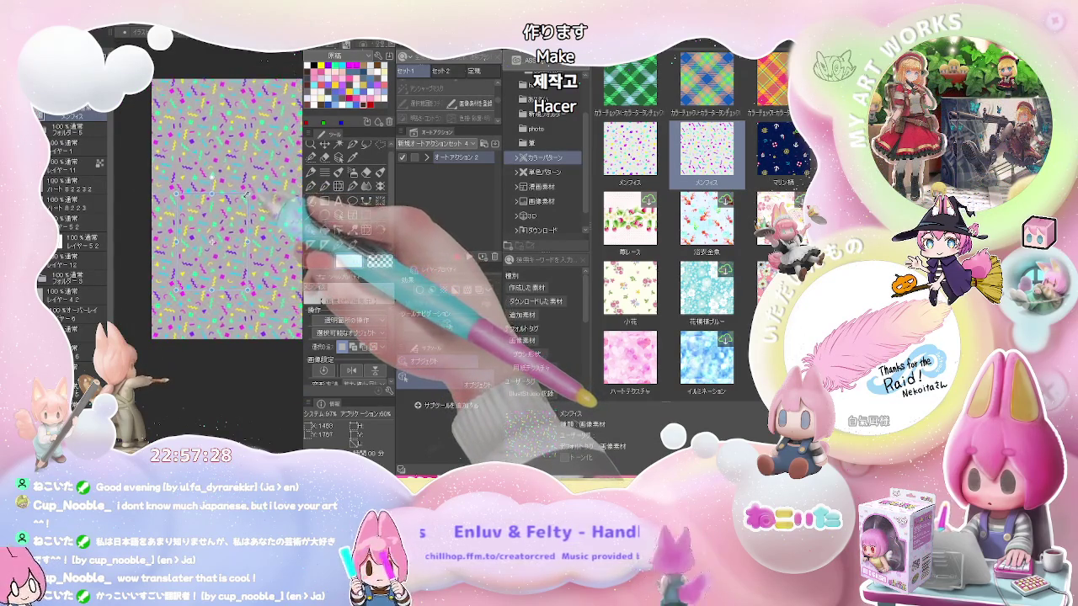
drag(252, 202, 266, 203)
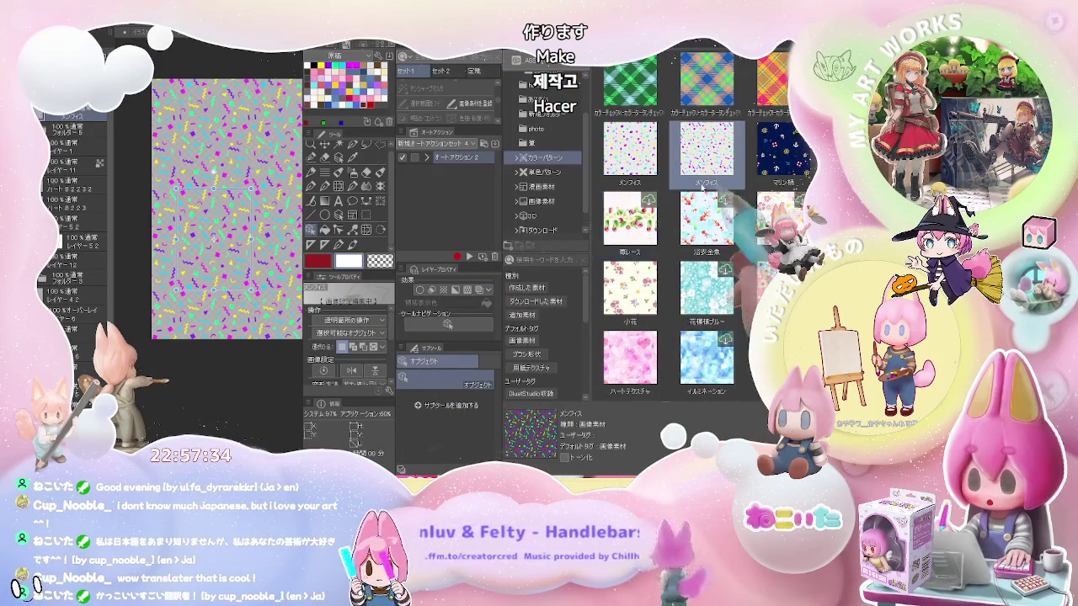
key(Tab)
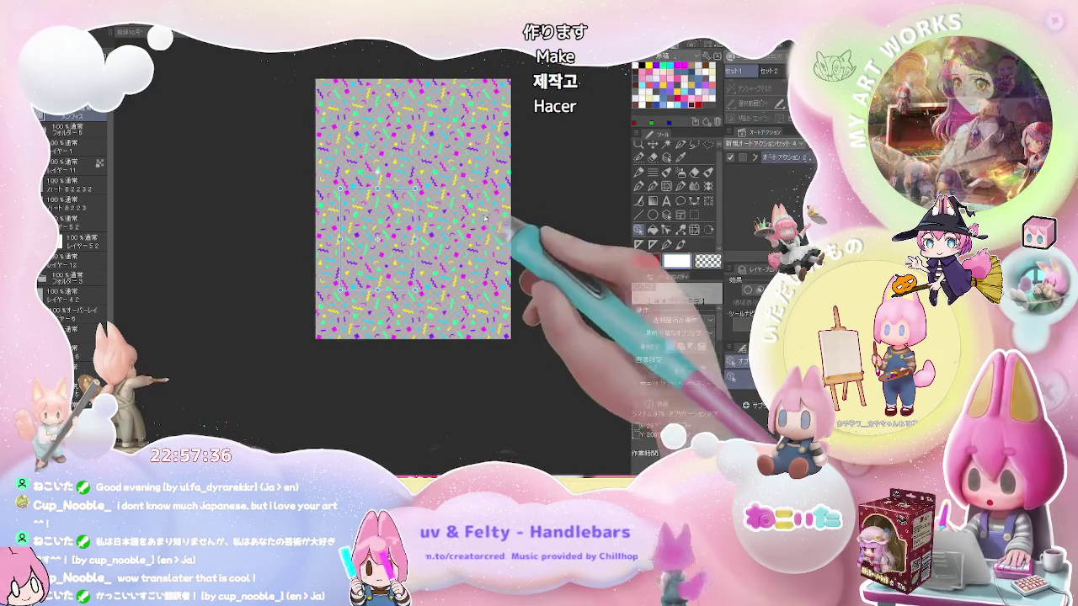
key(m)
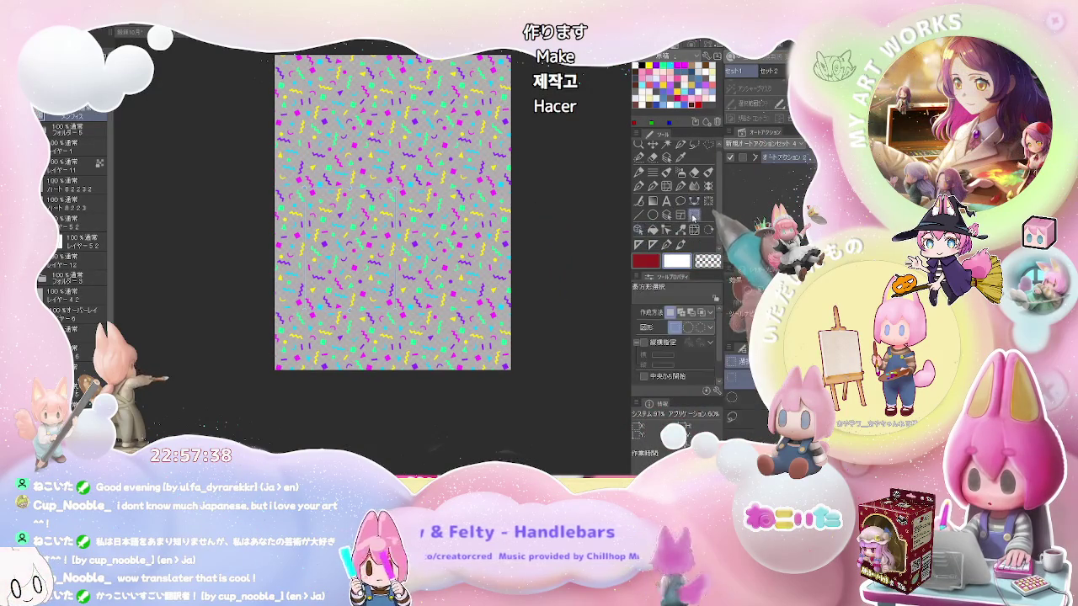
scroll(569, 191, up, 3)
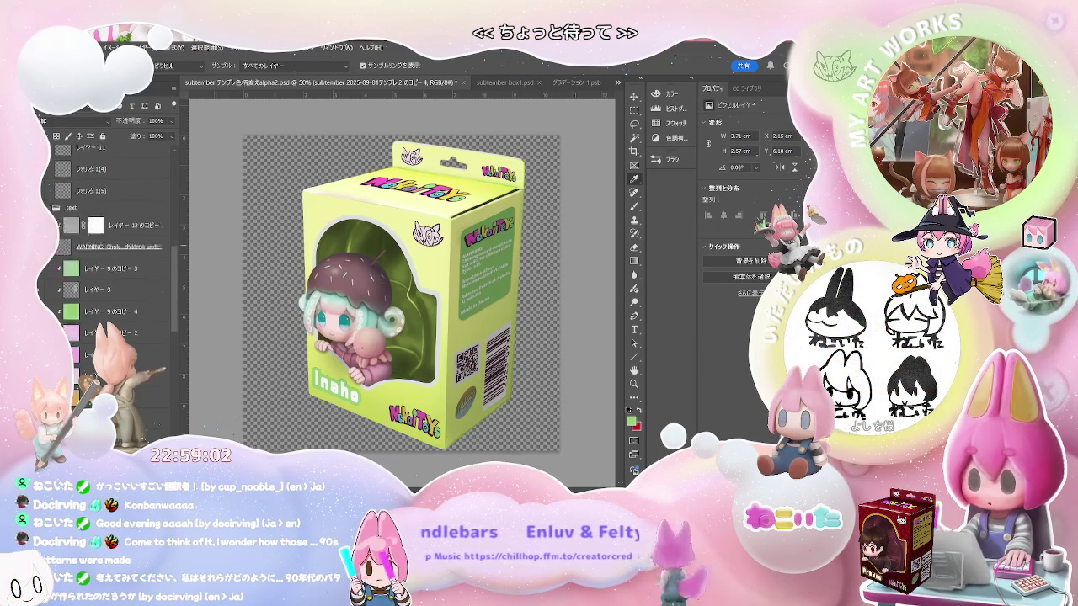
Paste the Memphis confetti pattern onto the yellow box layer
scroll(109, 236, up, 10)
scroll(110, 253, down, 5)
scroll(110, 253, down, 5)
key(ctrl+comma)
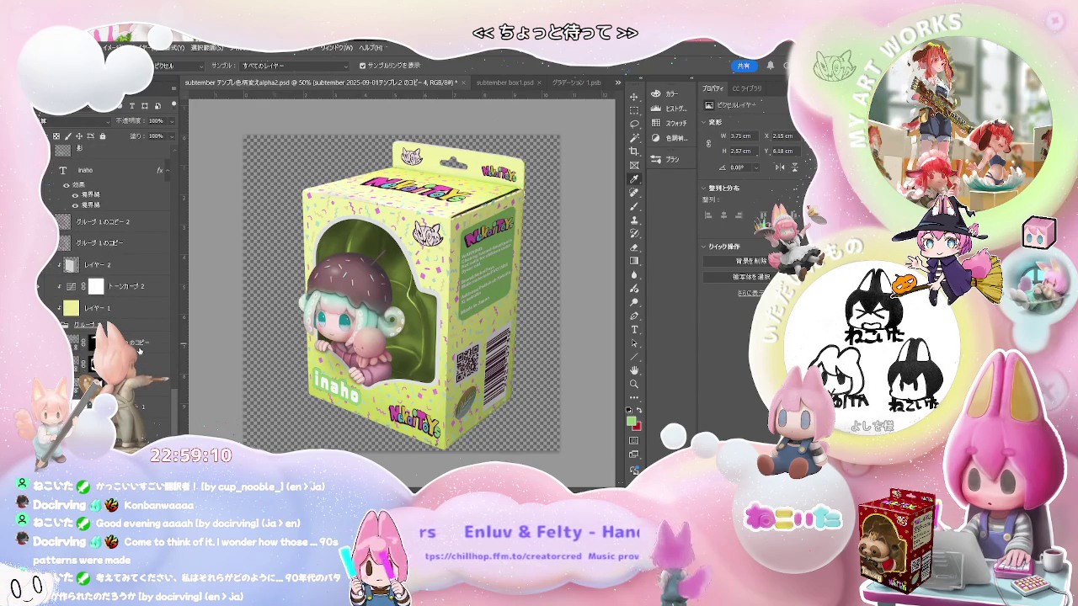
scroll(471, 299, up, 2)
scroll(475, 298, up, 2)
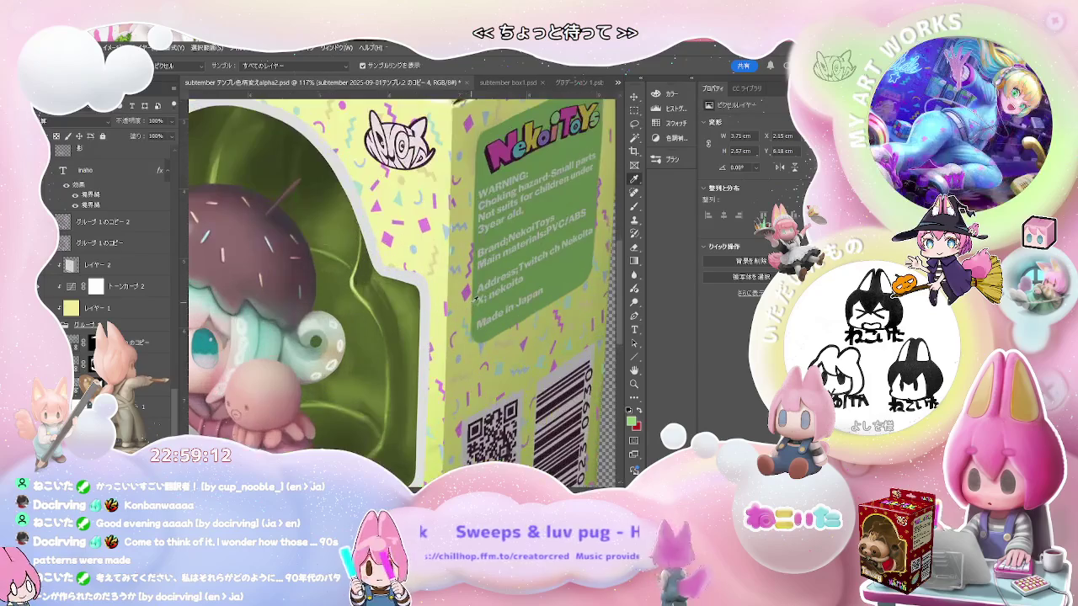
scroll(474, 299, down, 2)
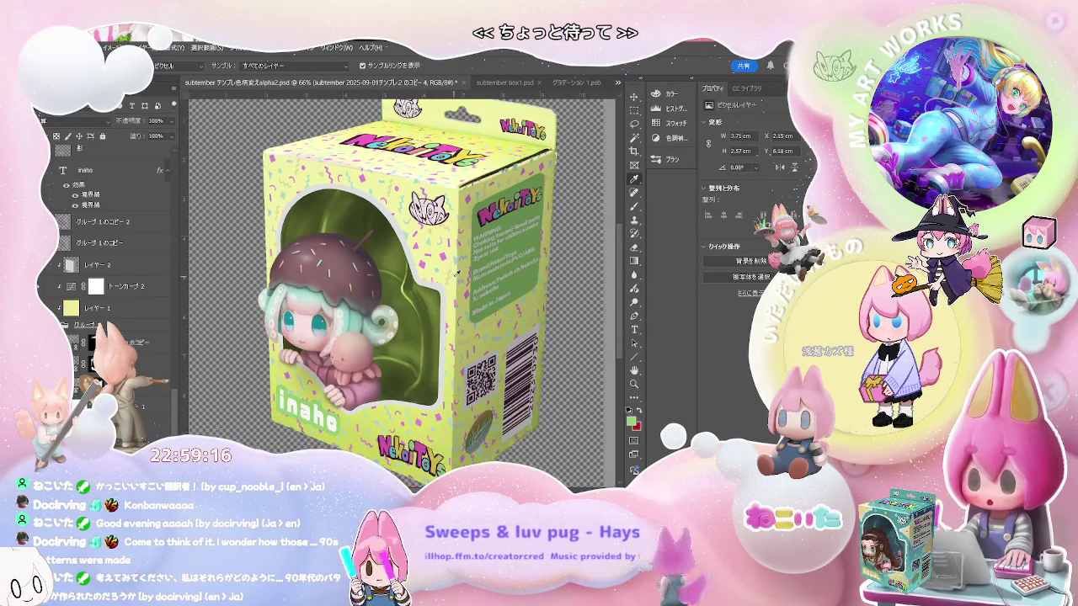
Zoom in to inspect the confetti at the box edges and select レイヤー 2
scroll(456, 271, up, 1)
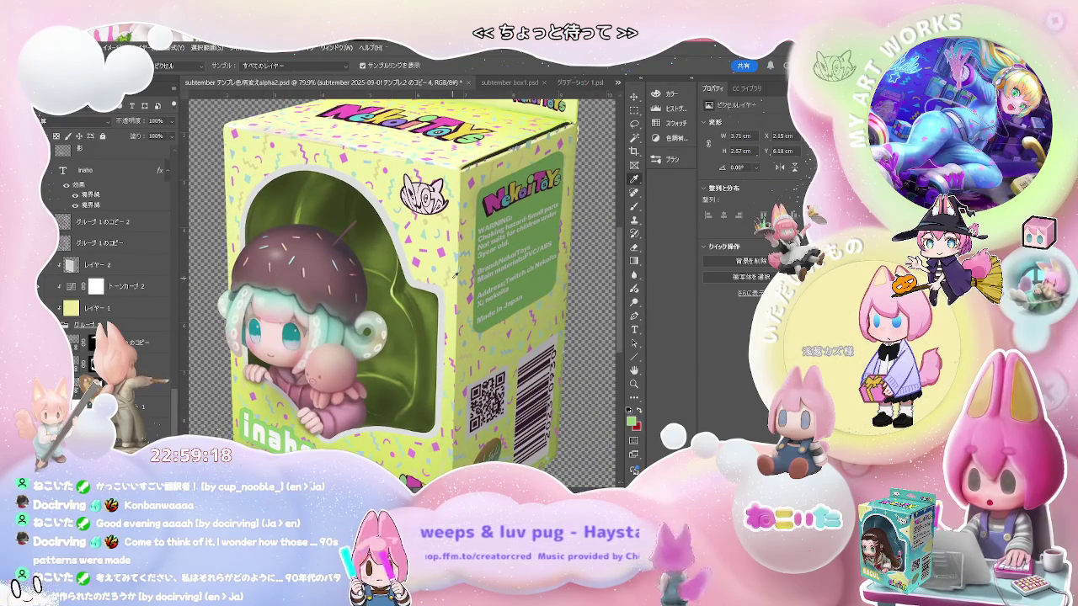
scroll(456, 273, up, 3)
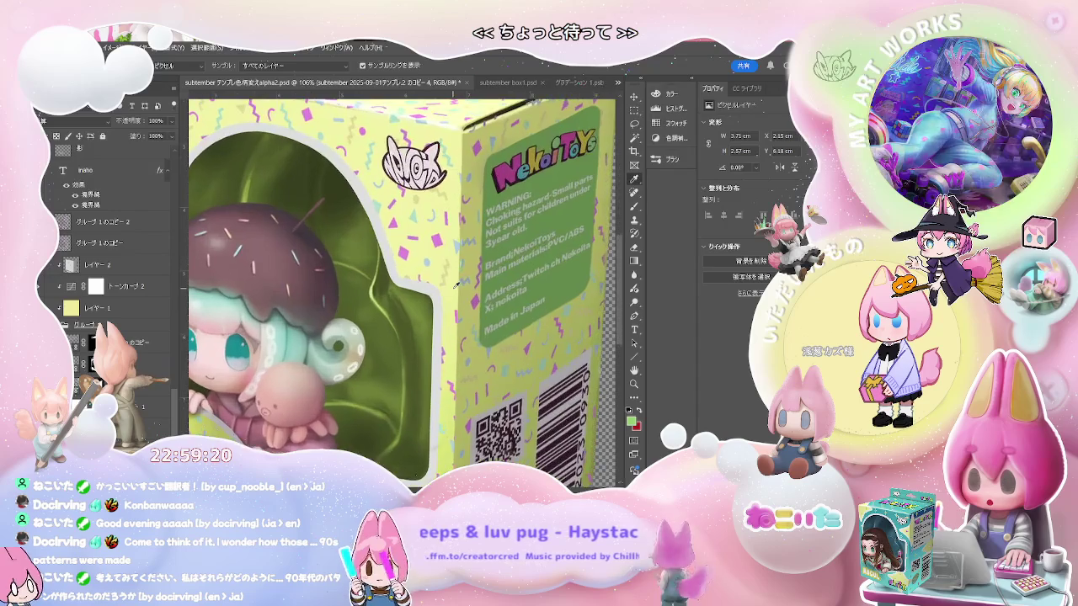
scroll(457, 282, up, 3)
scroll(463, 270, up, 2)
scroll(473, 252, up, 3)
scroll(478, 244, up, 3)
scroll(478, 245, up, 1)
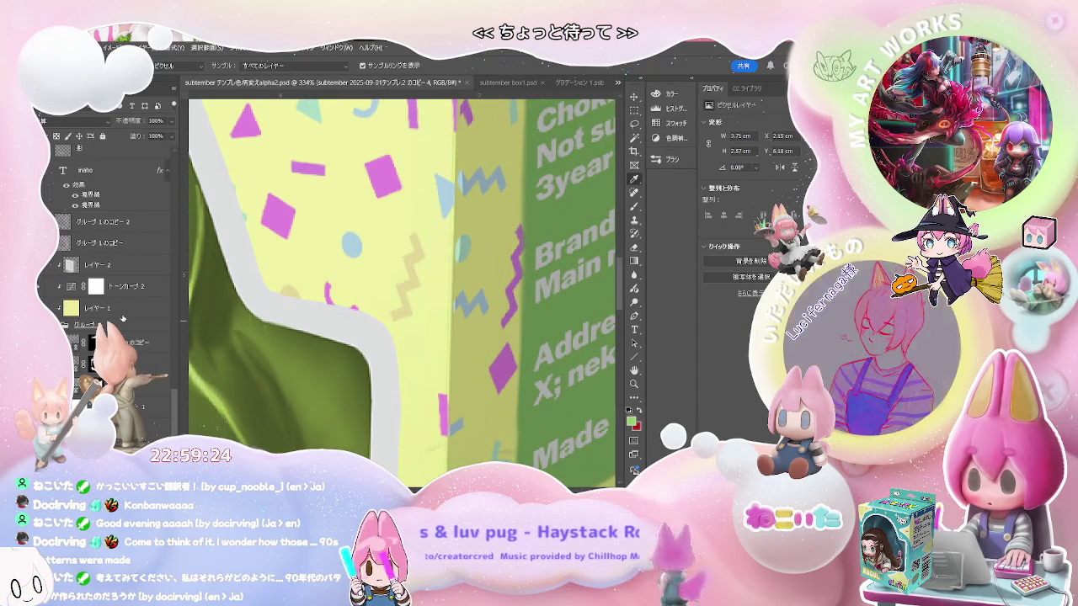
click(151, 270)
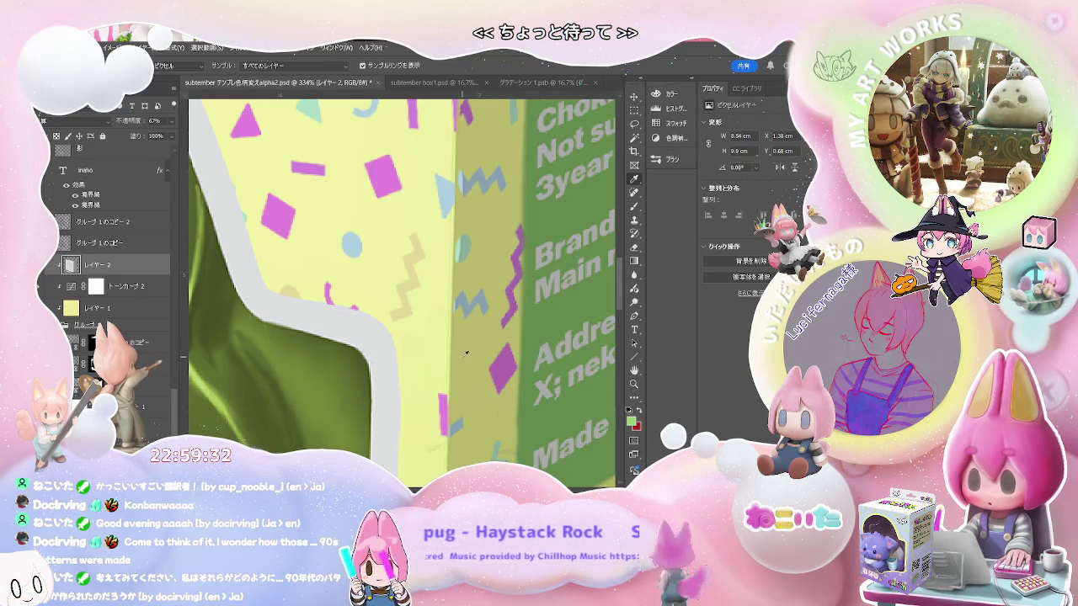
Fade Layer 2 to 28% opacity
scroll(466, 353, down, 5)
scroll(468, 356, down, 5)
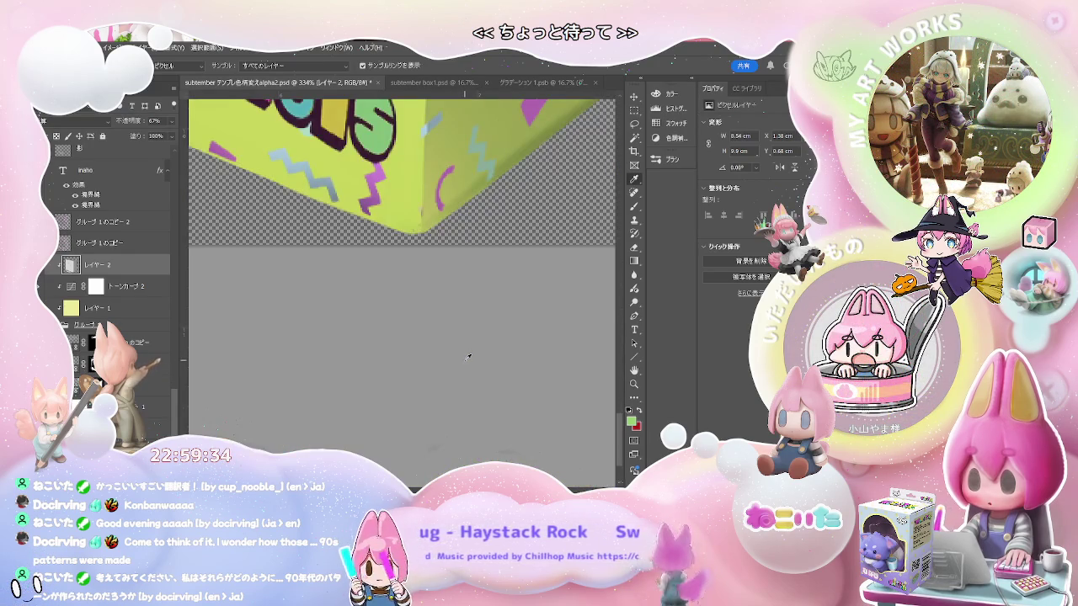
scroll(468, 357, up, 5)
scroll(467, 357, up, 5)
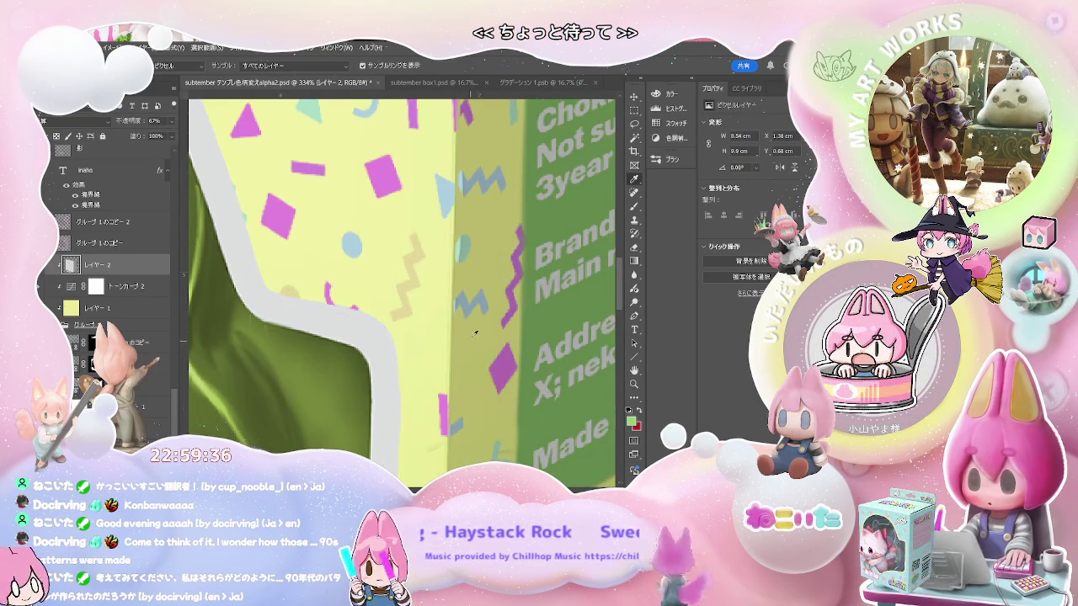
key(2)
key(8)
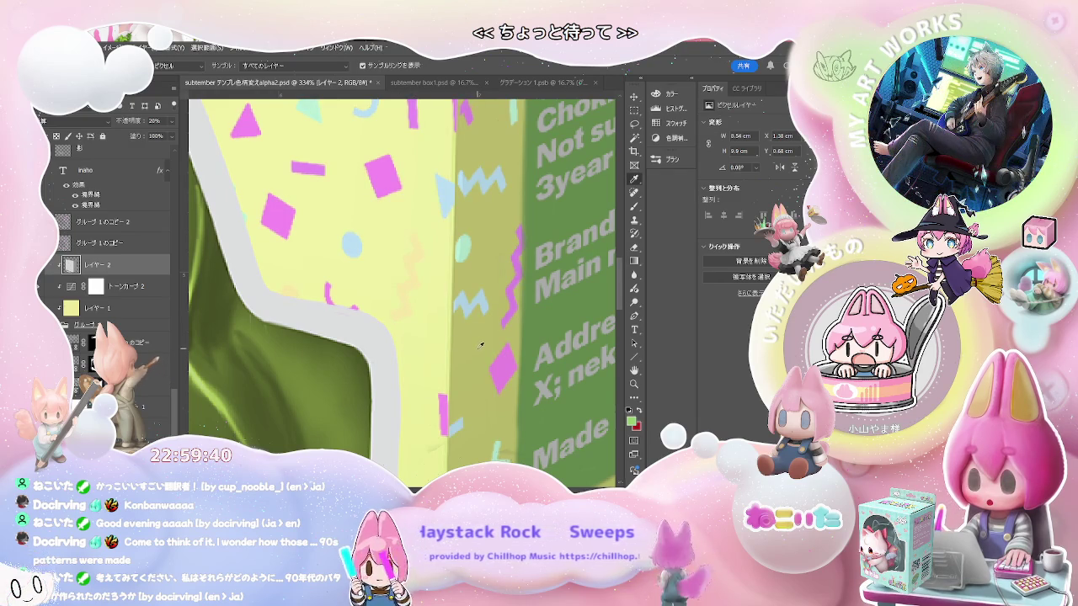
Switch to the Rectangular Marquee tool
scroll(481, 346, down, 5)
scroll(481, 346, down, 3)
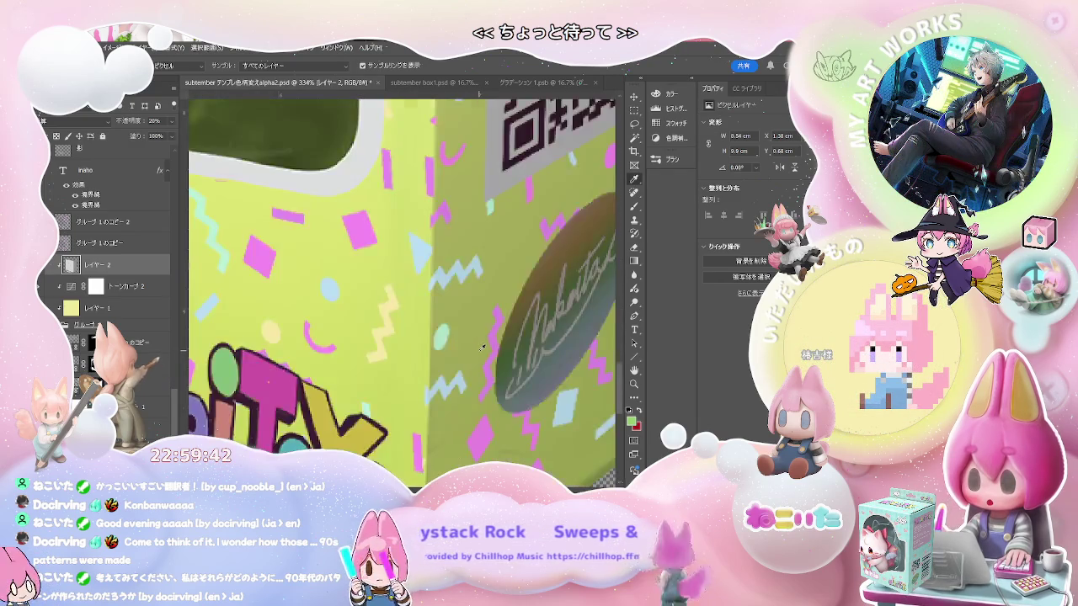
scroll(481, 347, down, 5)
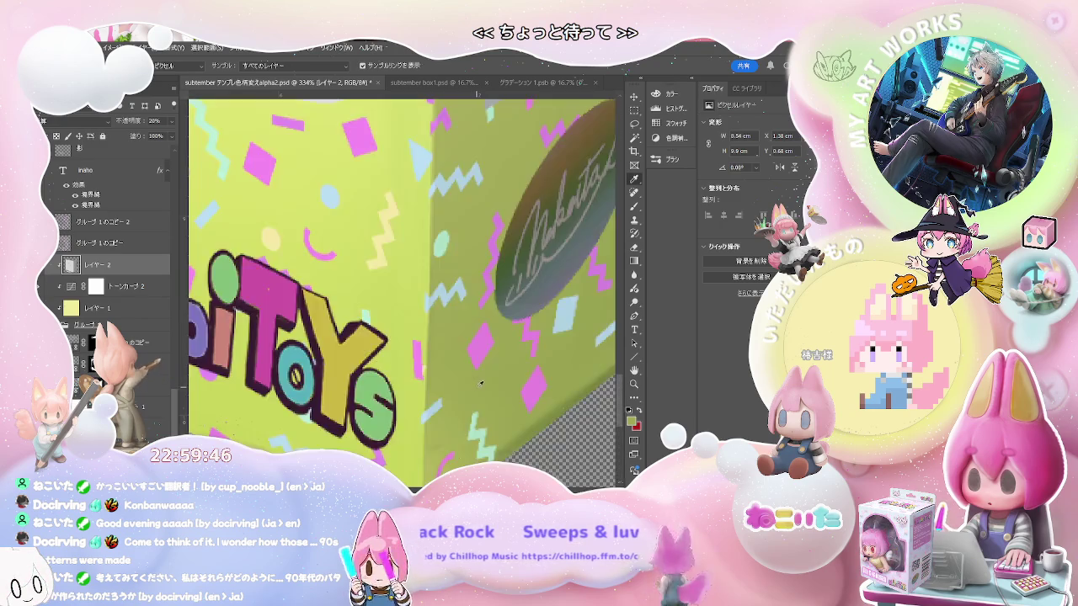
key(m)
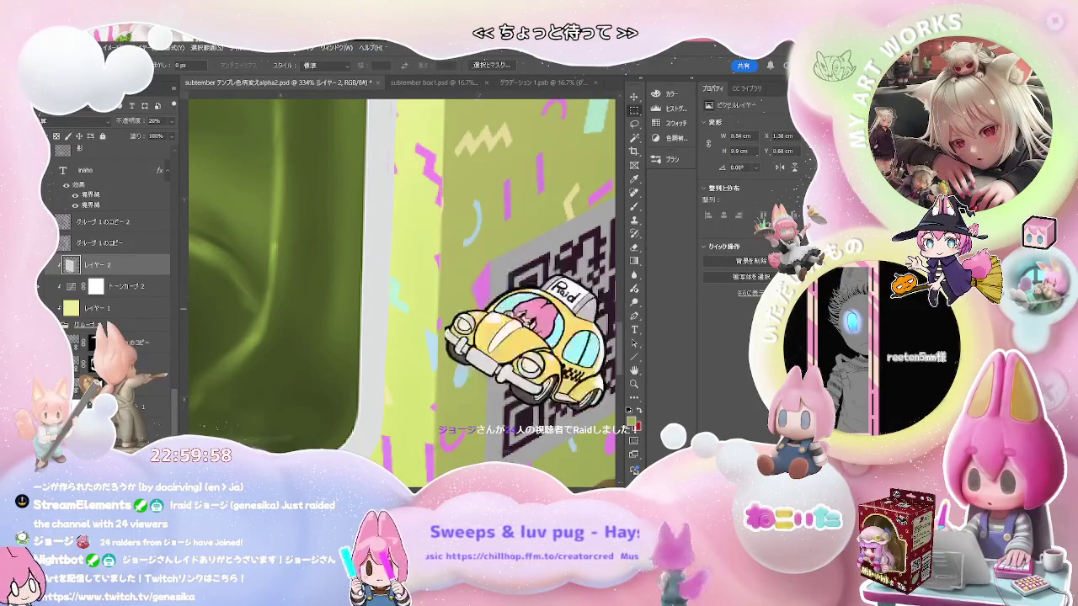
Change Layer 2's opacity to 78% over the toy-box mockup
scroll(401, 293, down, 3)
scroll(401, 293, down, 3)
scroll(401, 293, down, 3)
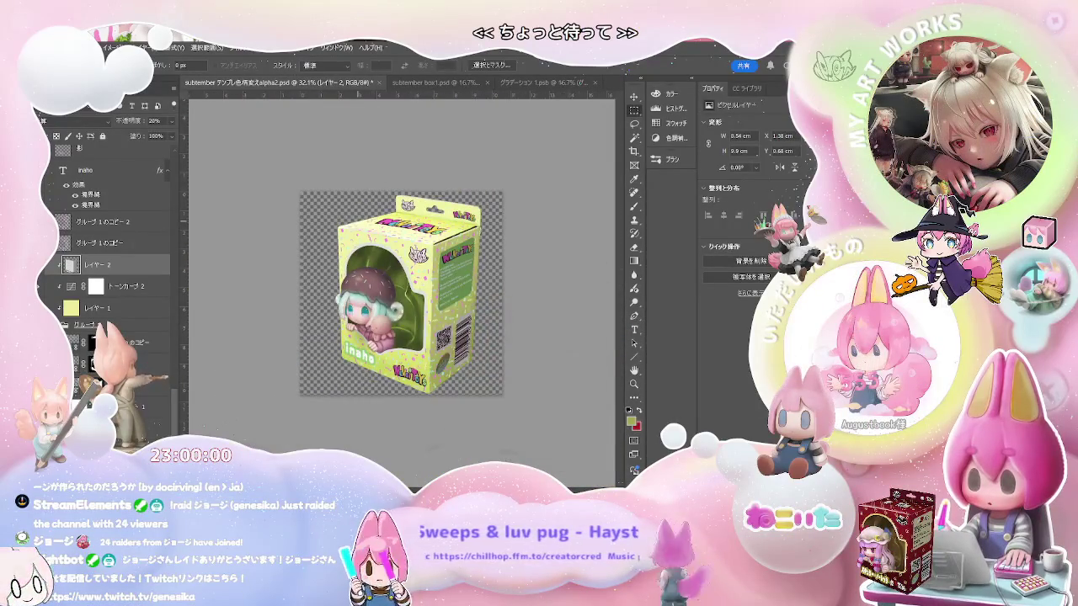
scroll(430, 304, up, 2)
scroll(430, 304, up, 2)
scroll(430, 304, up, 2)
scroll(430, 303, up, 2)
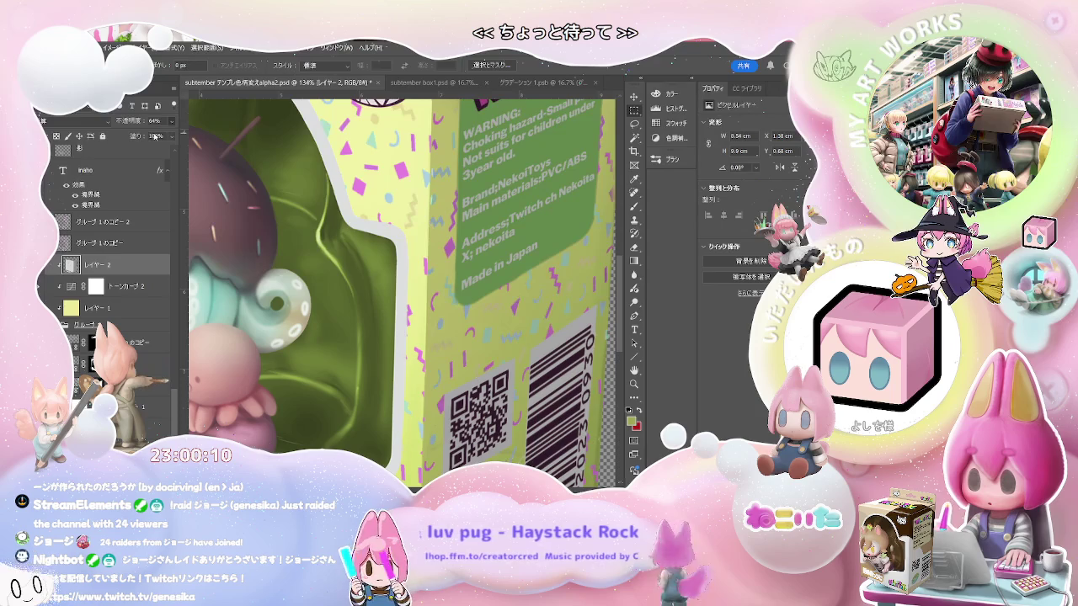
key(7)
key(8)
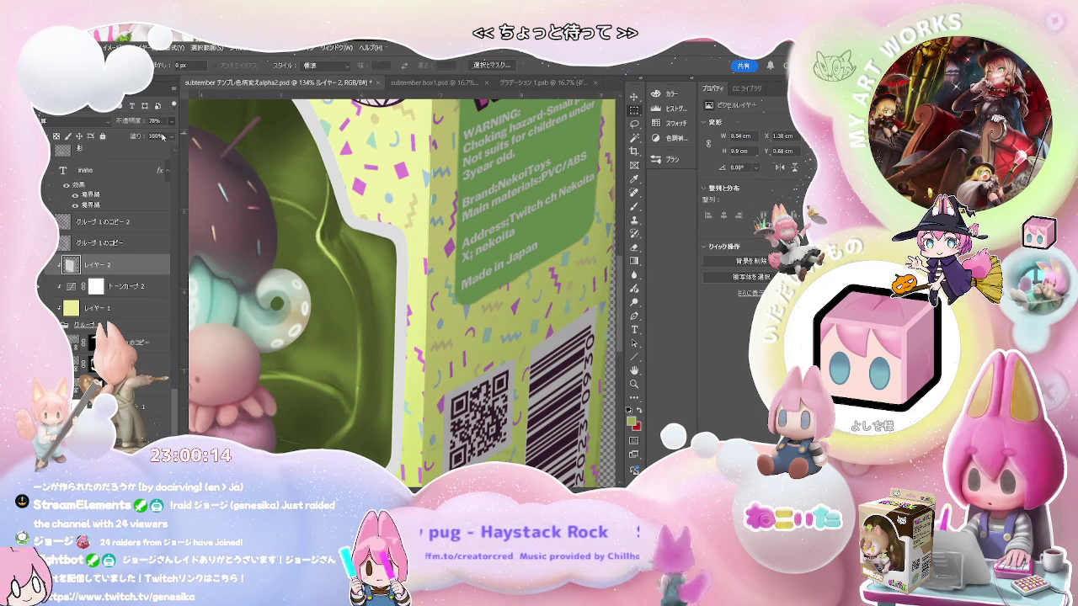
scroll(439, 304, down, 3)
scroll(447, 294, down, 2)
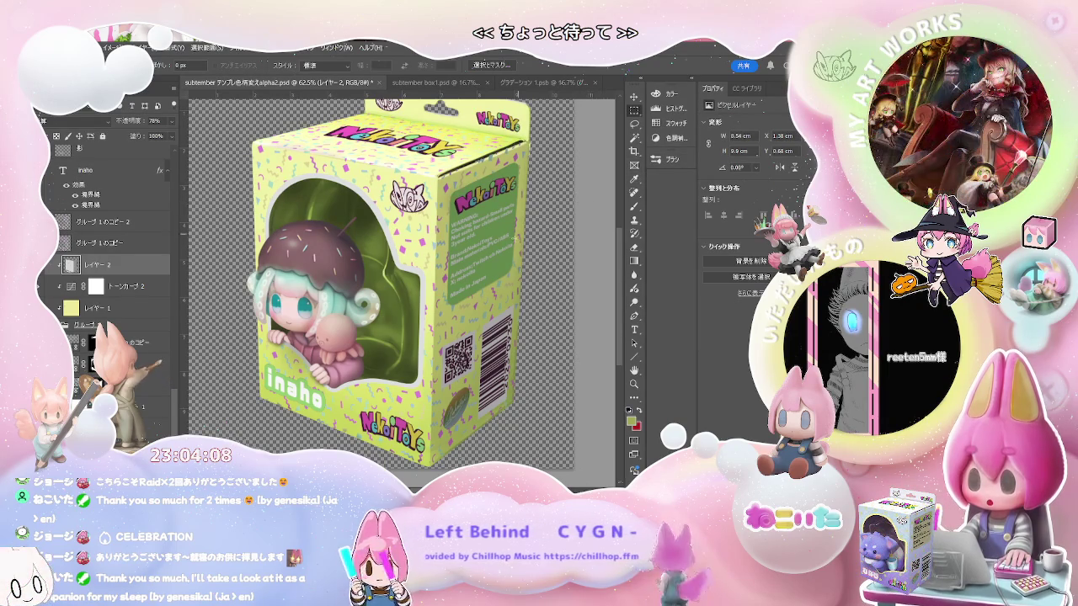
Fit the whole NekoiToys box on screen and review the full confetti mockup
scroll(512, 245, down, 2)
scroll(533, 261, up, 2)
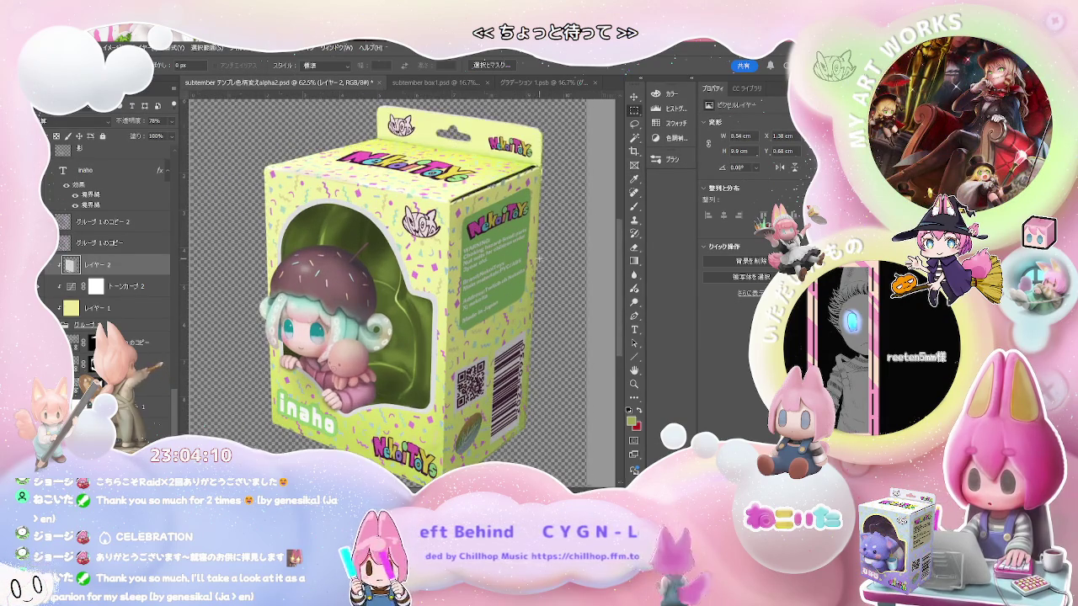
scroll(540, 258, up, 1)
scroll(540, 258, up, 1)
scroll(540, 258, up, 1)
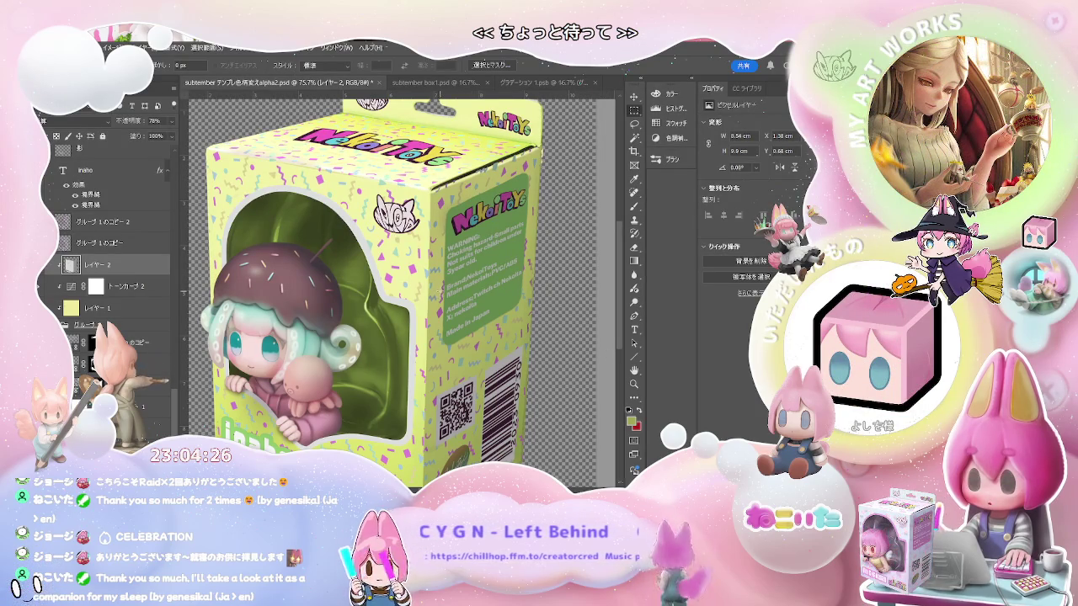
scroll(439, 291, up, 5)
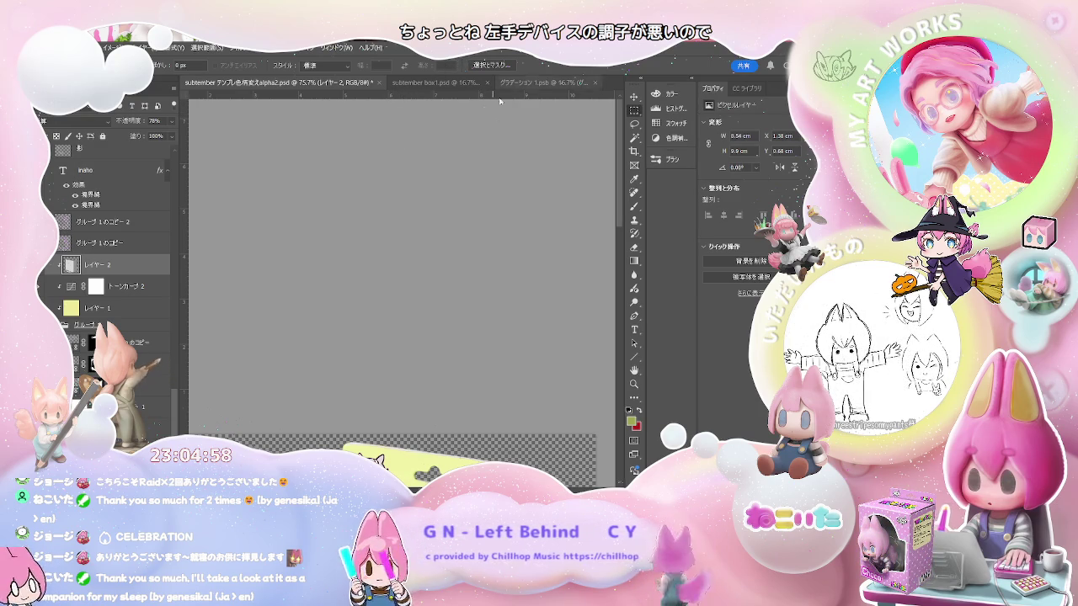
key(ctrl+0)
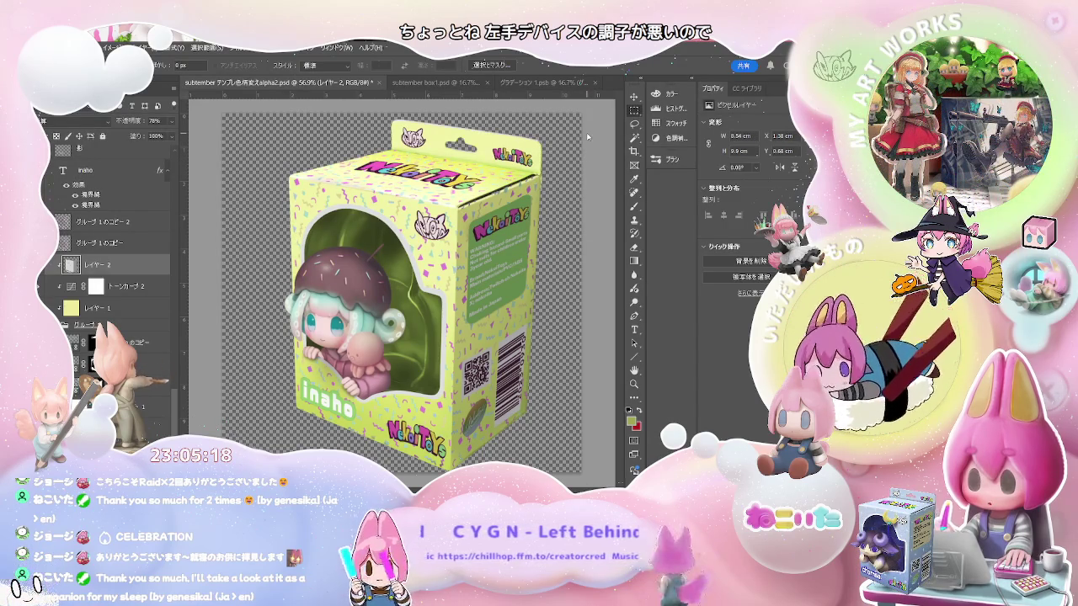
scroll(475, 220, up, 1)
scroll(476, 221, up, 1)
scroll(476, 220, down, 2)
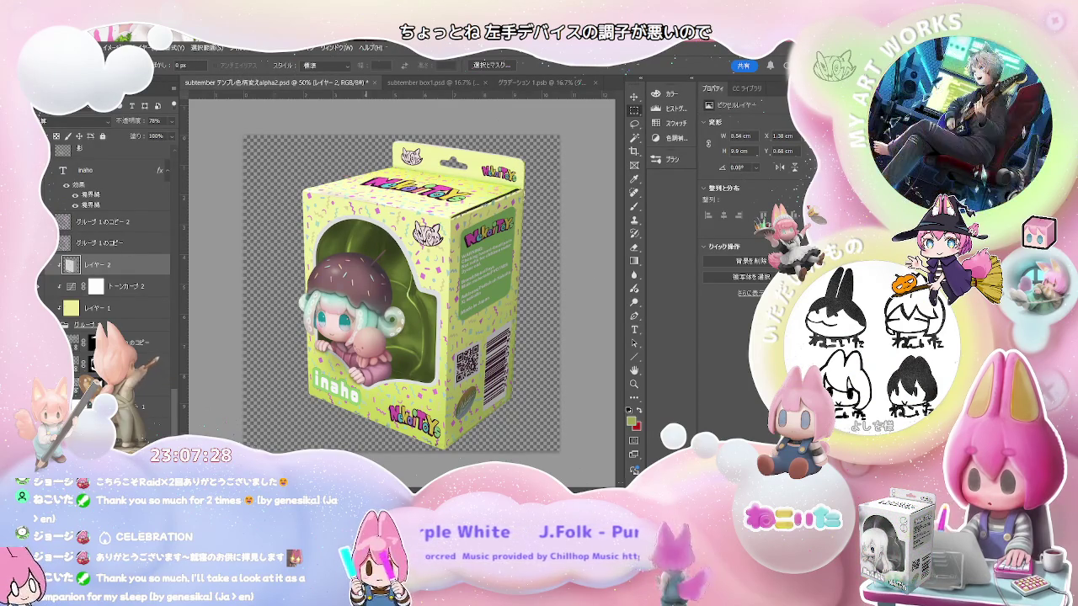
Zoom to 300% on the side edge beside the green WARNING panel, with the Brush tool active
key(ctrl+plus)
key(ctrl+plus)
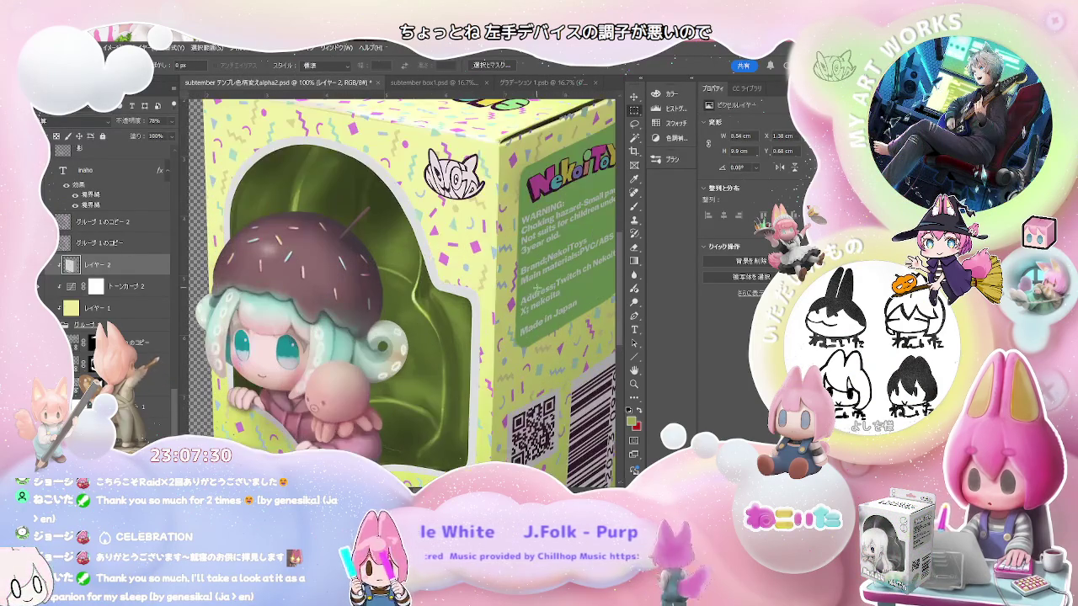
drag(541, 304, 407, 299)
key(ctrl+plus)
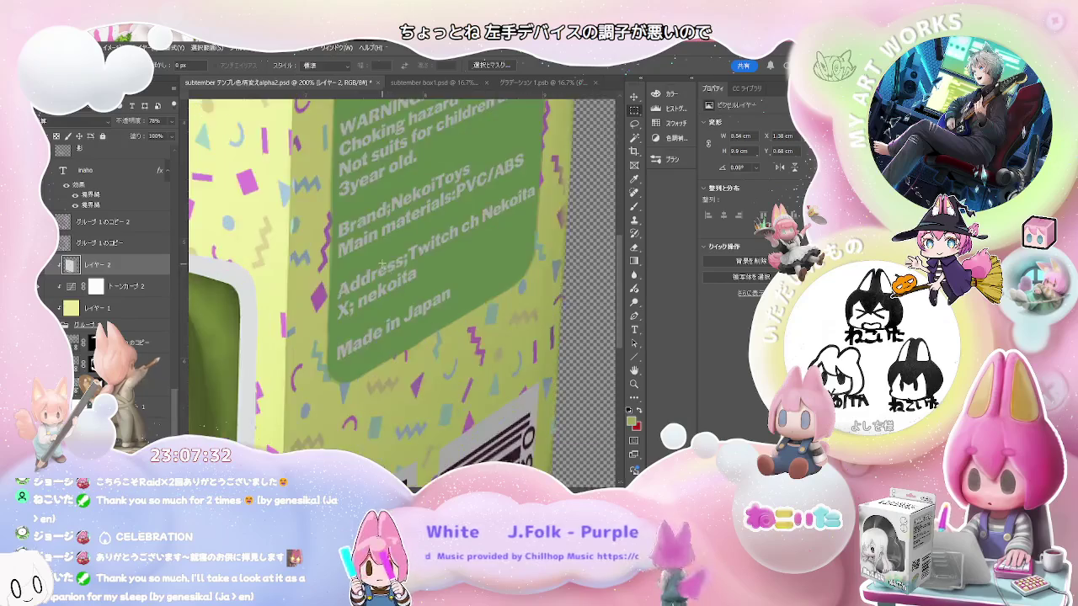
key(ctrl+plus)
drag(347, 255, 345, 321)
key(e)
key(b)
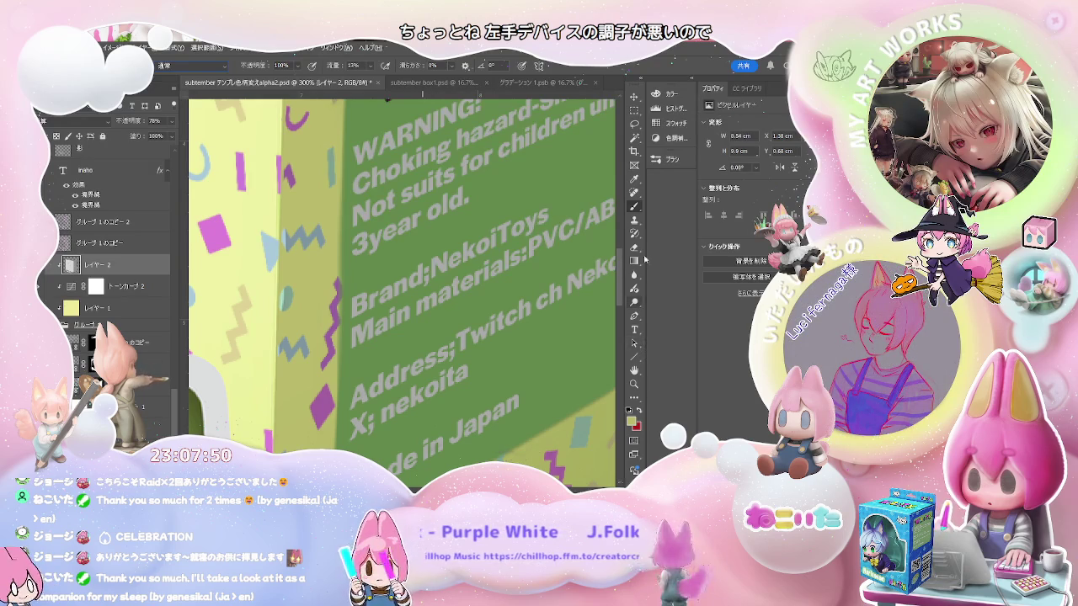
key(i)
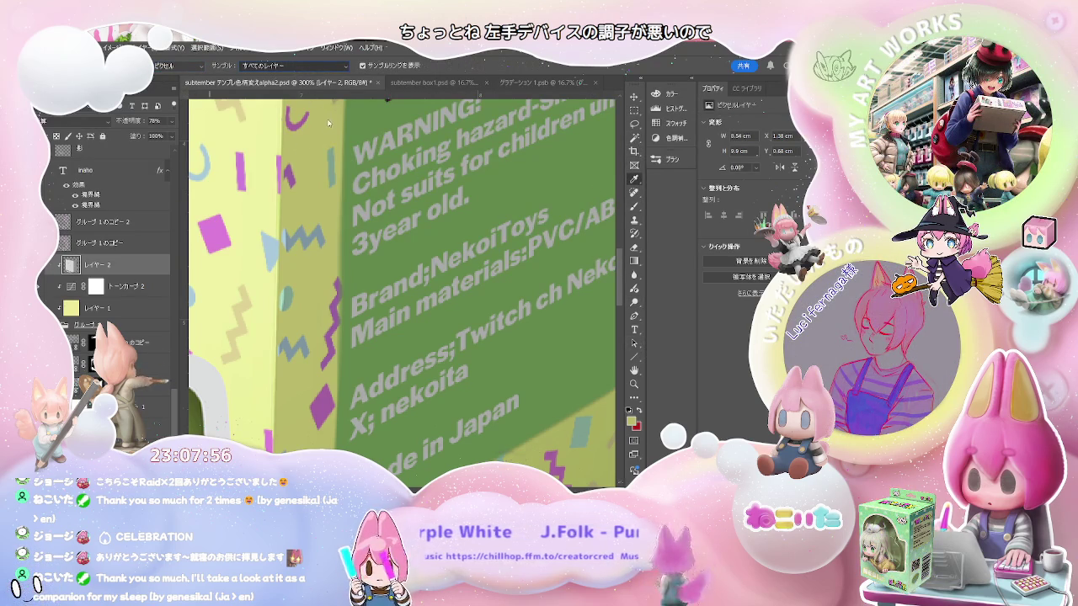
Sample the box's yellow from the current layer and paint it over the vertical edge
click(295, 65)
click(286, 34)
click(309, 190)
click(308, 255)
key(b)
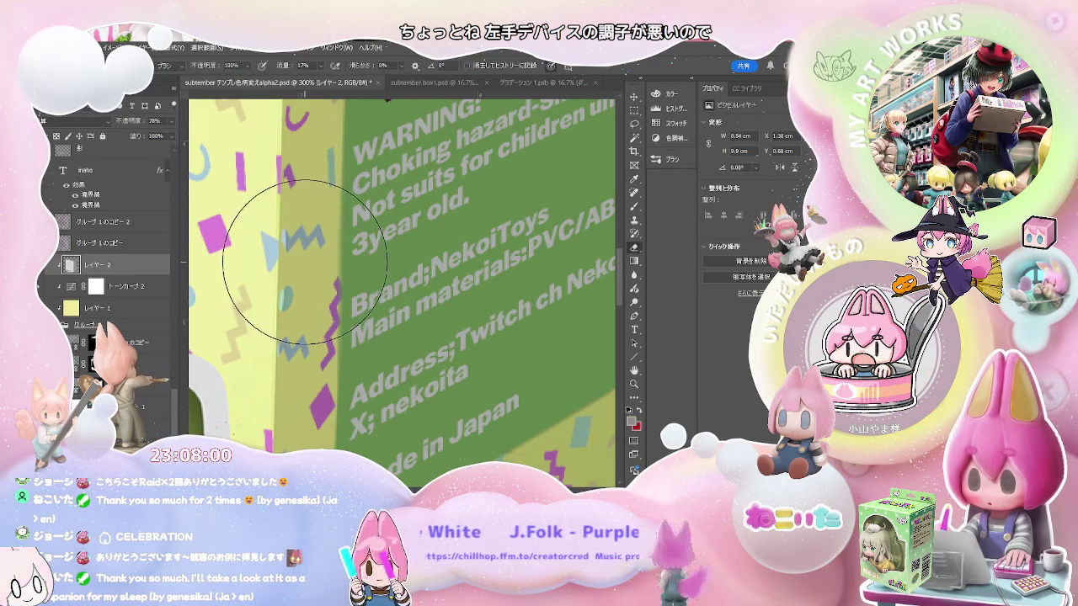
click(295, 240)
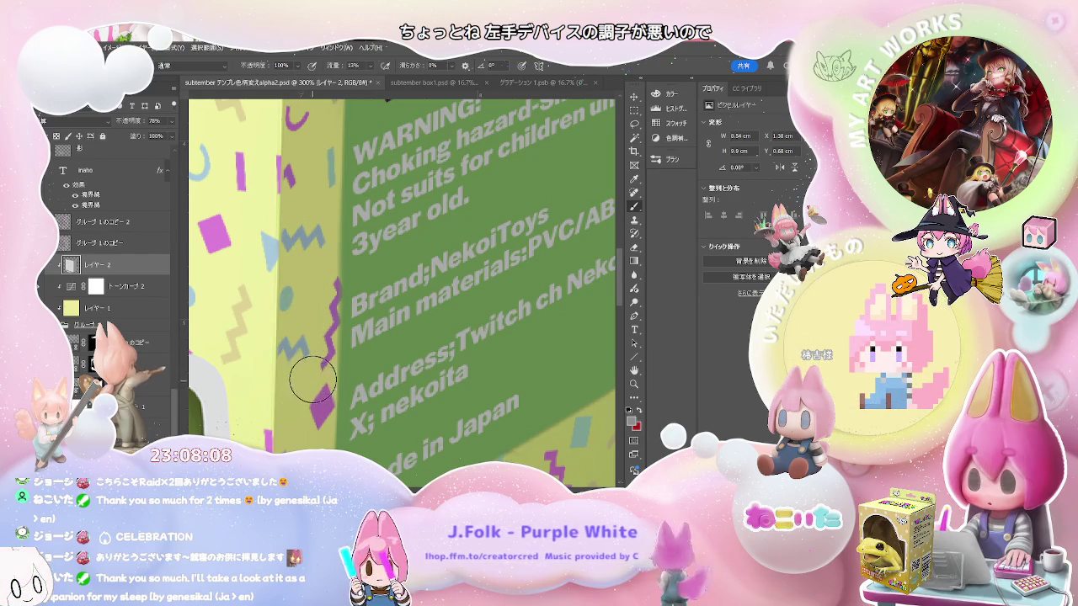
Zoom in on the side panel and pan down past the QR code, barcode and logo oval
key(ctrl+plus)
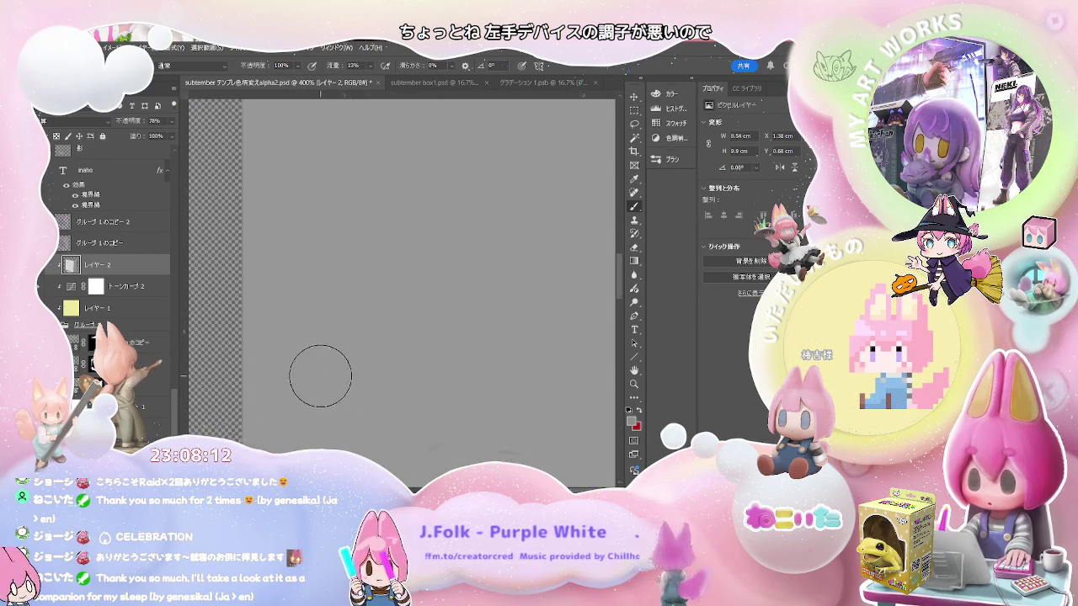
key(ctrl+minus)
key(ctrl+minus)
key(ctrl+minus)
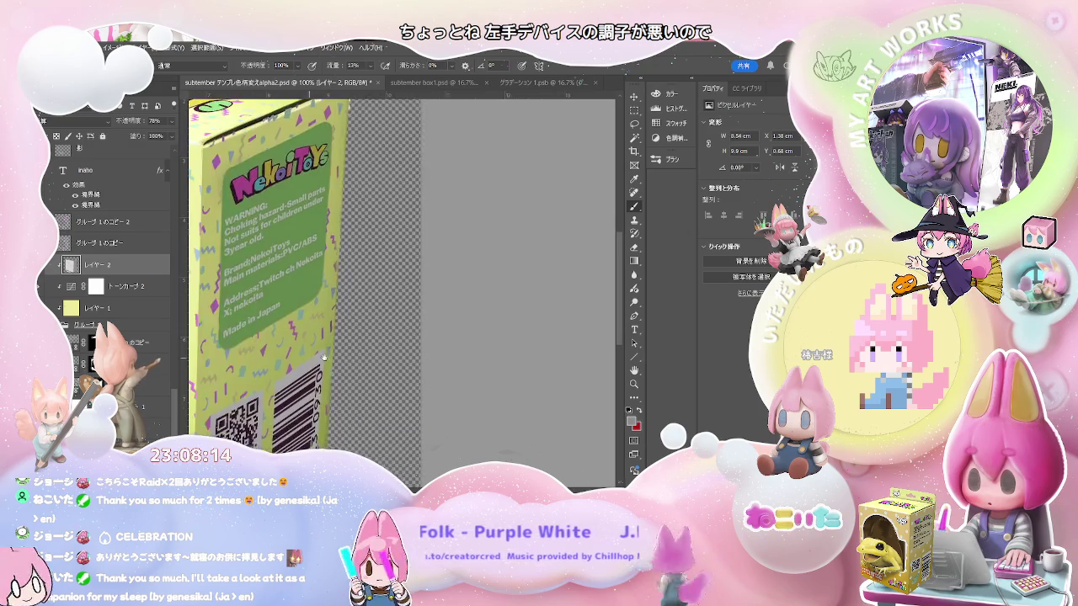
scroll(316, 358, left, 3)
key(ctrl+plus)
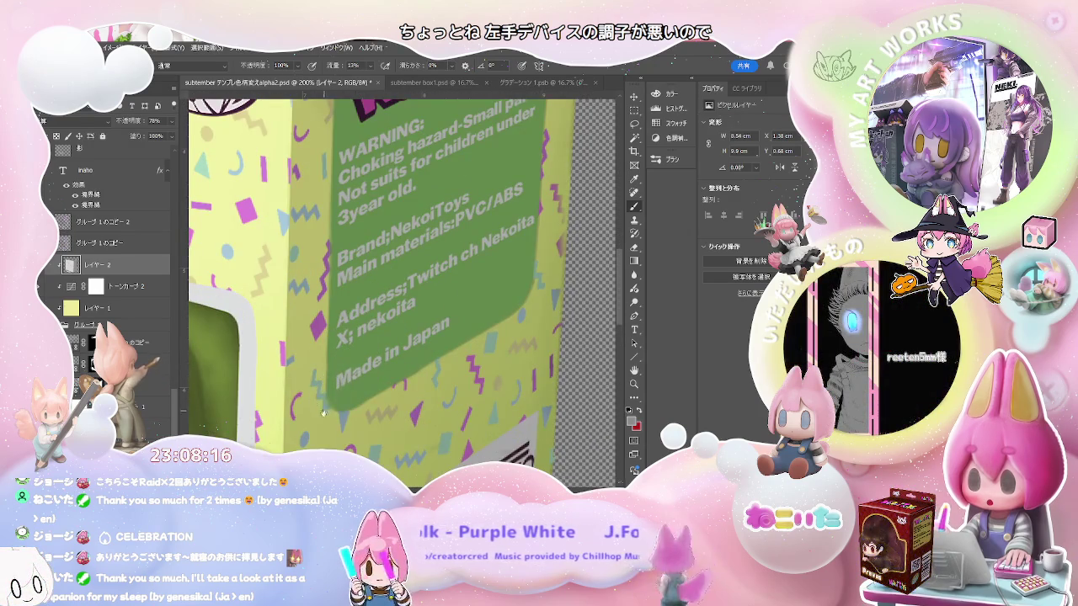
drag(322, 411, 353, 222)
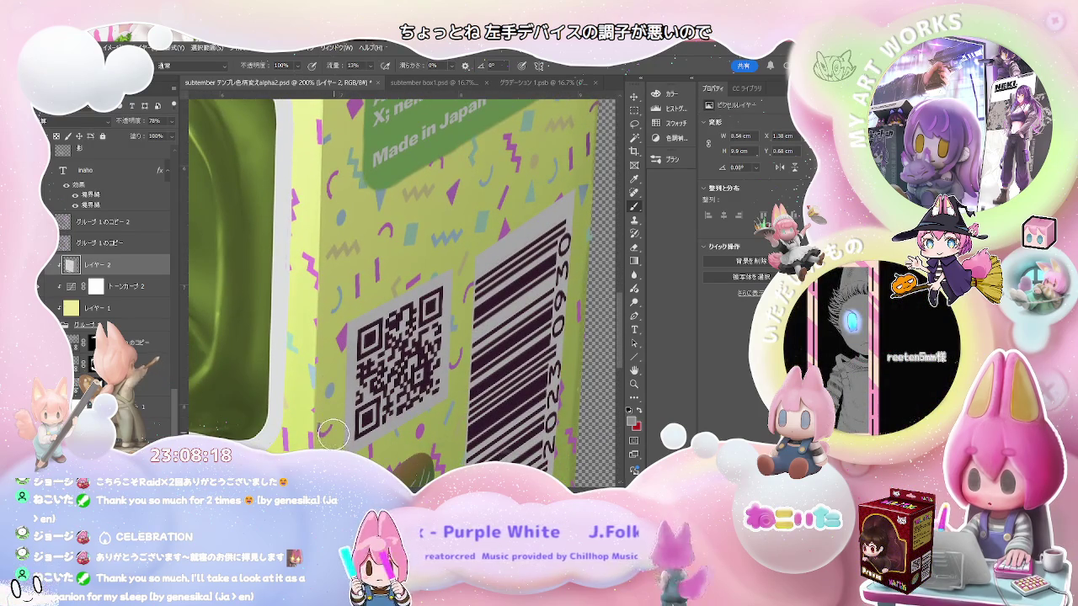
drag(341, 446, 357, 271)
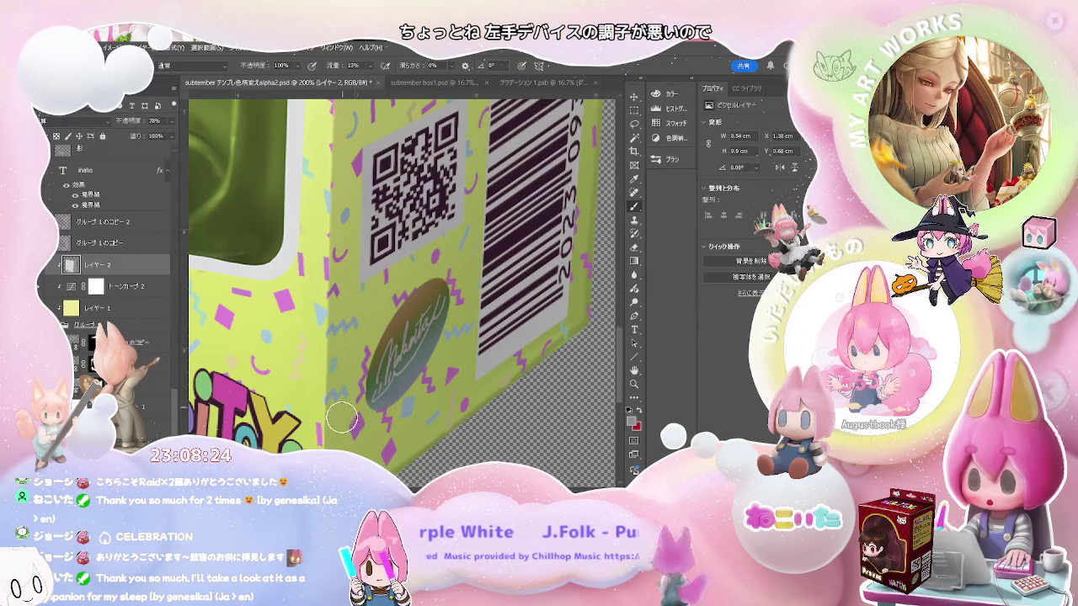
drag(354, 439, 363, 341)
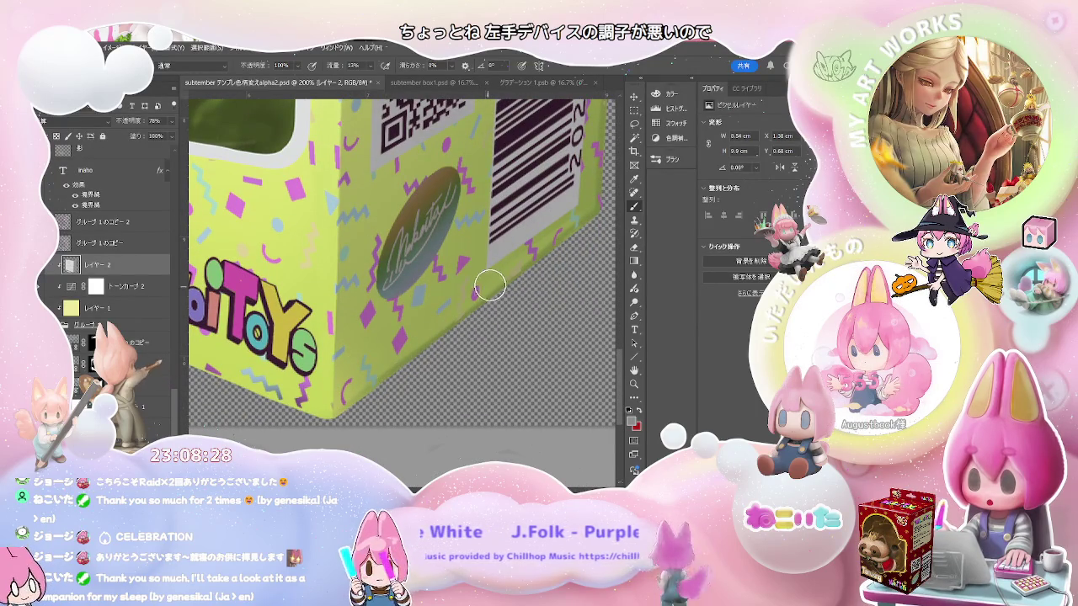
Pan back up to the NekoiToys logo and warning text, then select the pattern copy layer for erasing
scroll(475, 299, up, 5)
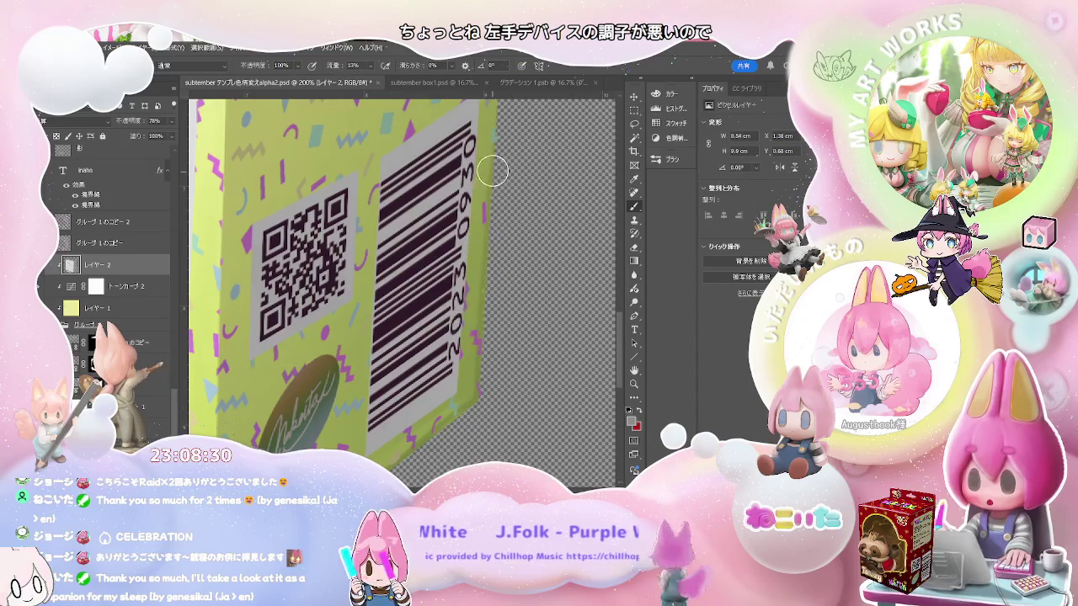
scroll(472, 219, up, 3)
scroll(454, 252, up, 3)
drag(444, 267, 462, 385)
scroll(461, 268, up, 3)
scroll(379, 294, up, 3)
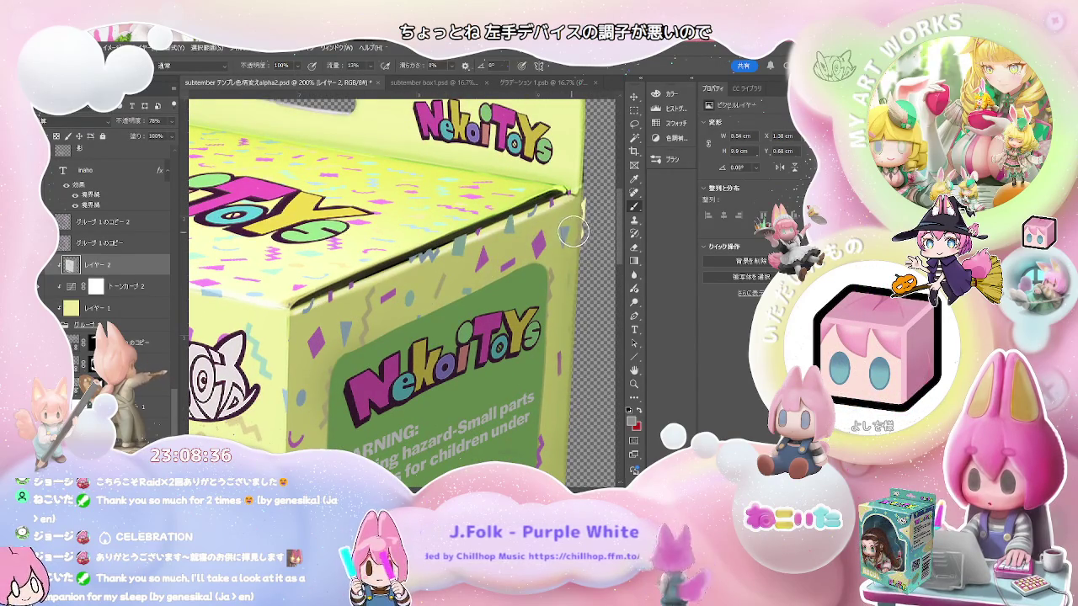
scroll(497, 293, up, 2)
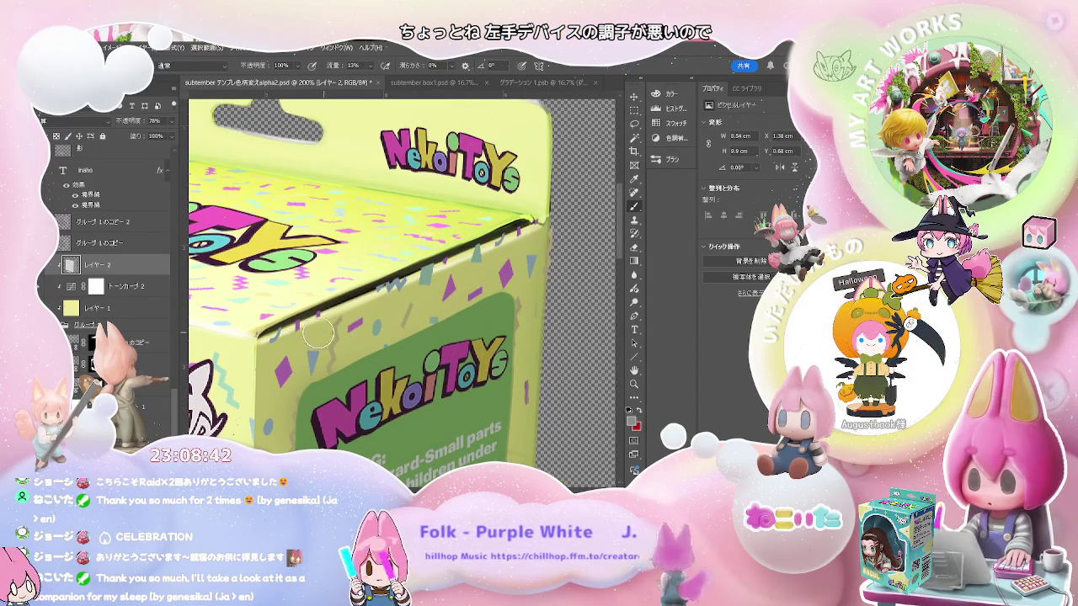
key(e)
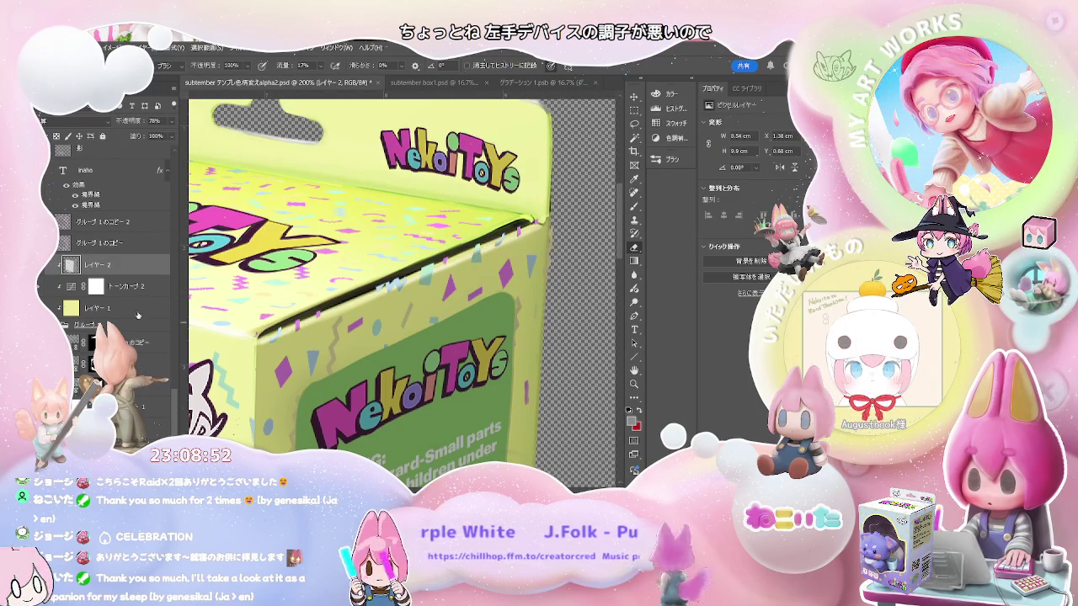
click(139, 342)
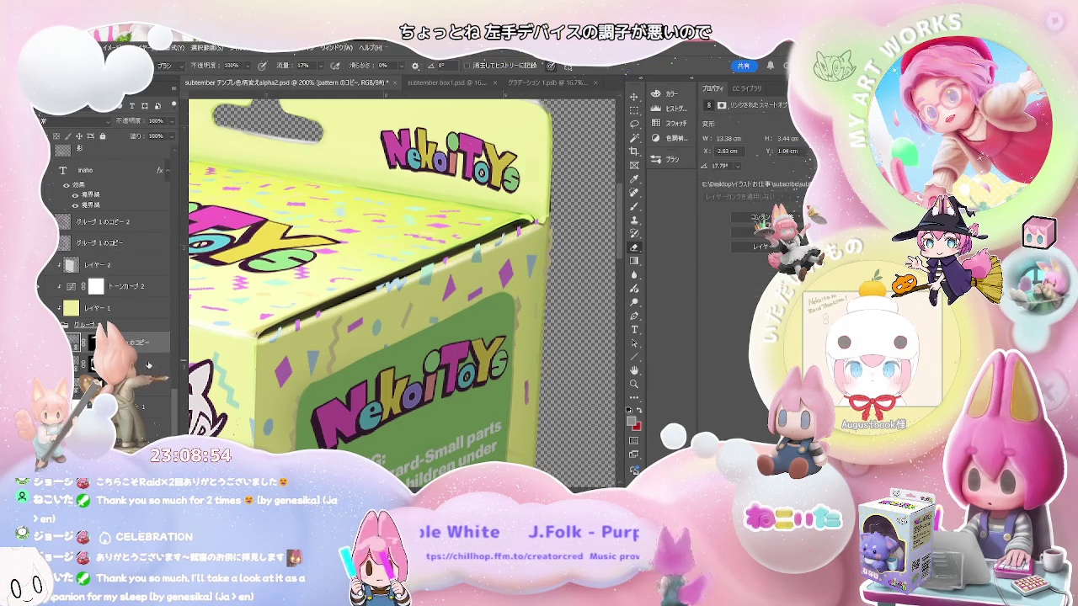
click(139, 363)
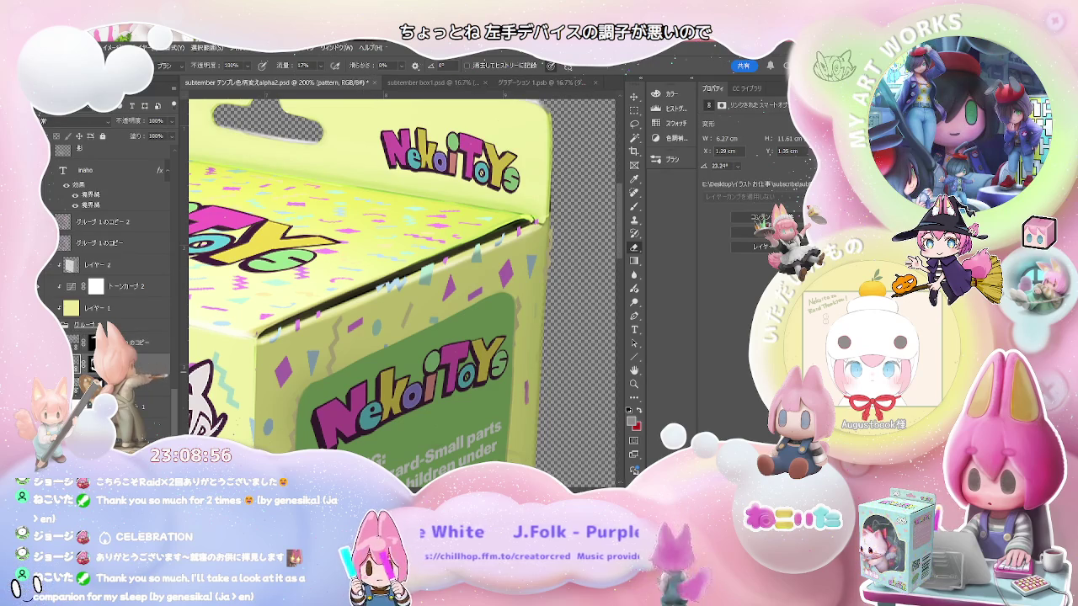
key(ctrl+backslash)
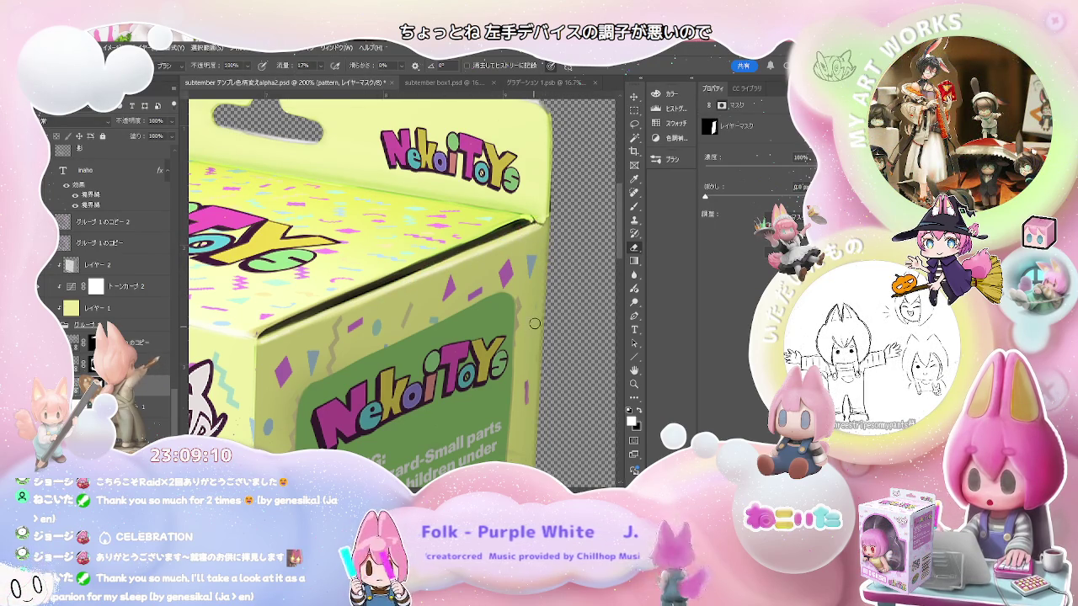
scroll(551, 404, down, 5)
scroll(539, 362, down, 1)
scroll(522, 320, down, 4)
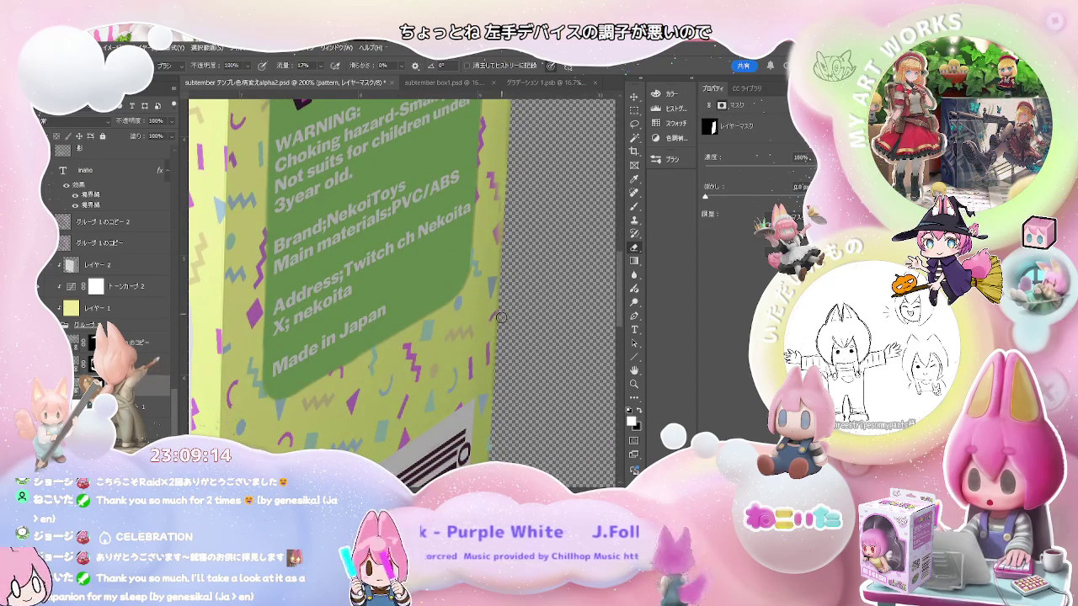
scroll(505, 299, down, 3)
scroll(505, 303, down, 2)
scroll(486, 354, down, 2)
scroll(472, 286, down, 2)
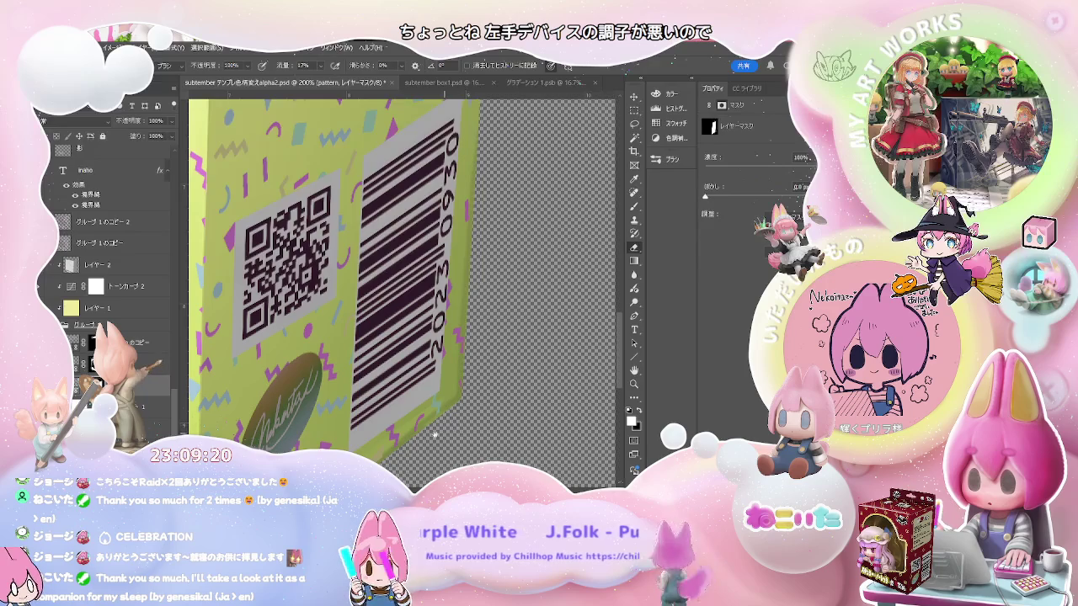
scroll(439, 433, down, 2)
scroll(454, 420, left, 2)
scroll(483, 399, left, 2)
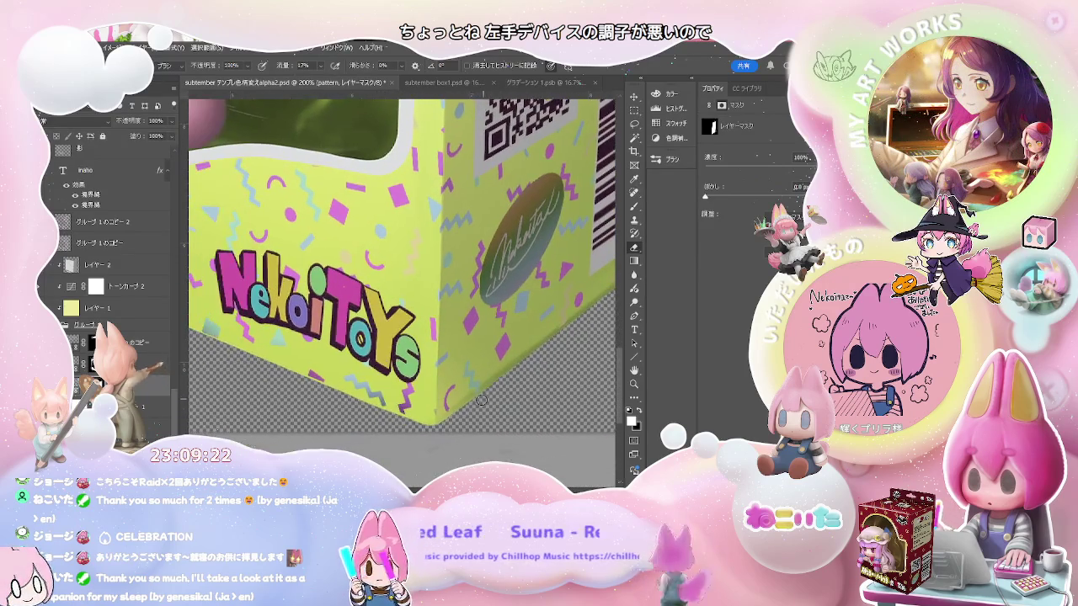
scroll(504, 392, up, 1)
scroll(503, 395, left, 2)
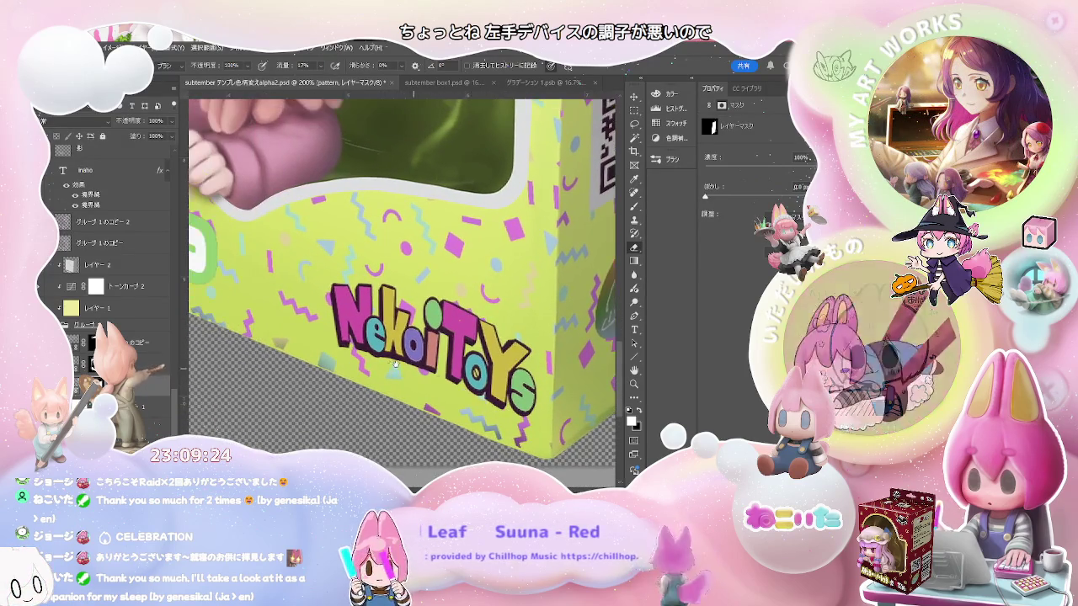
scroll(505, 408, left, 3)
scroll(472, 404, left, 2)
scroll(421, 404, up, 2)
scroll(371, 408, left, 2)
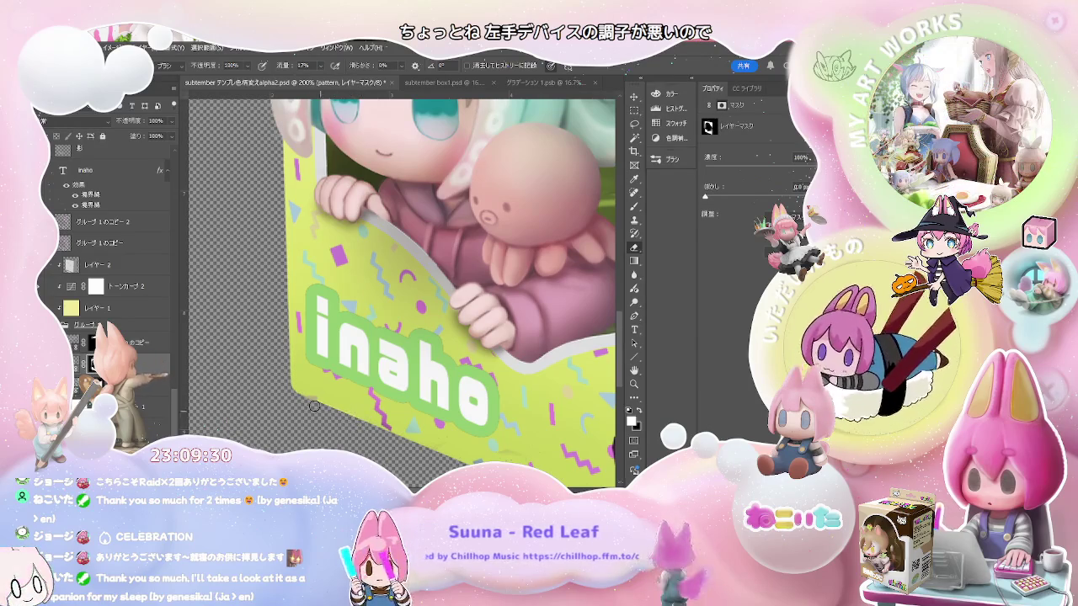
scroll(354, 265, up, 2)
scroll(345, 286, up, 2)
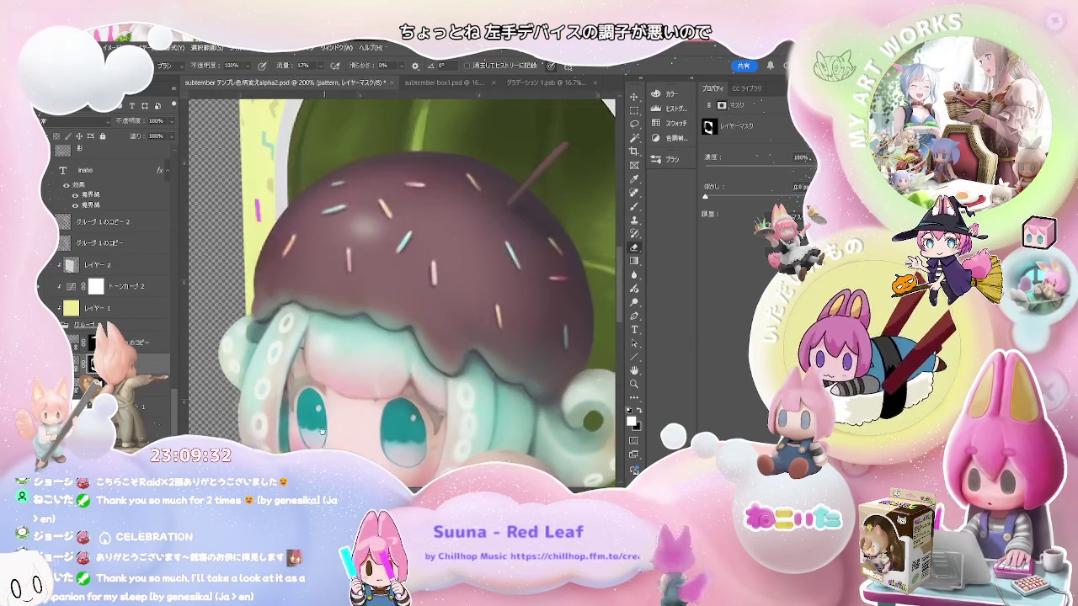
scroll(337, 303, up, 2)
scroll(330, 321, up, 2)
scroll(332, 337, up, 3)
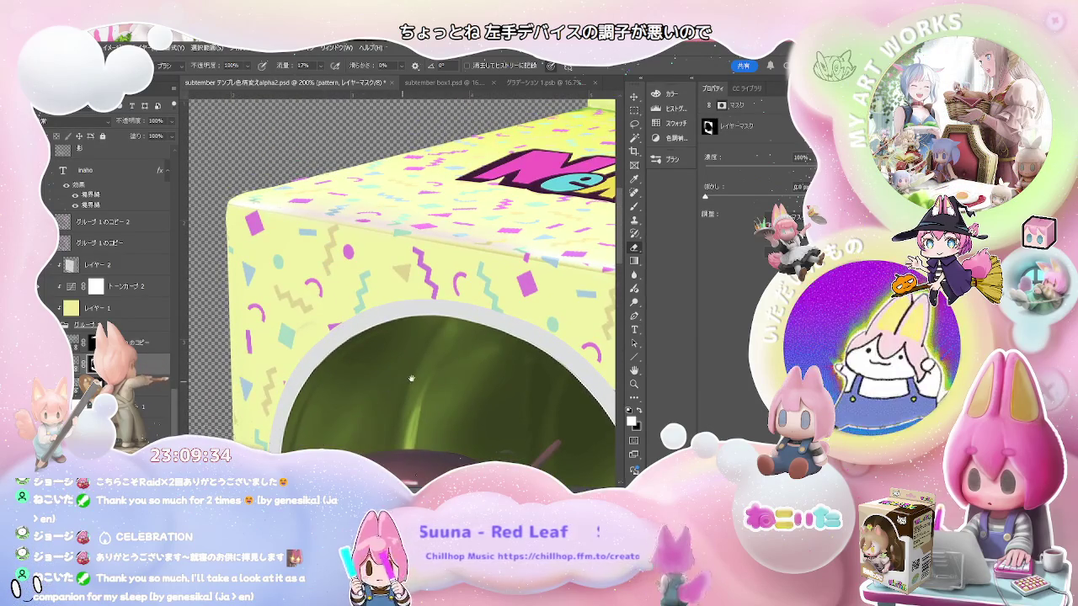
scroll(339, 417, left, 3)
scroll(339, 418, up, 1)
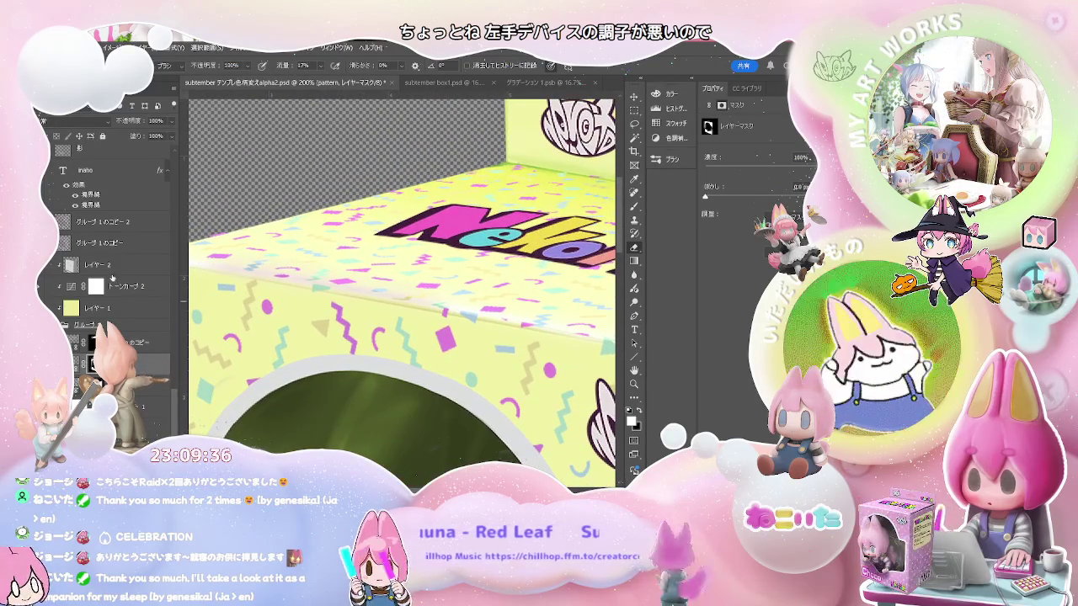
Toggle between the pattern layer and its copy, then select the subtember box1 smart object layer
click(158, 367)
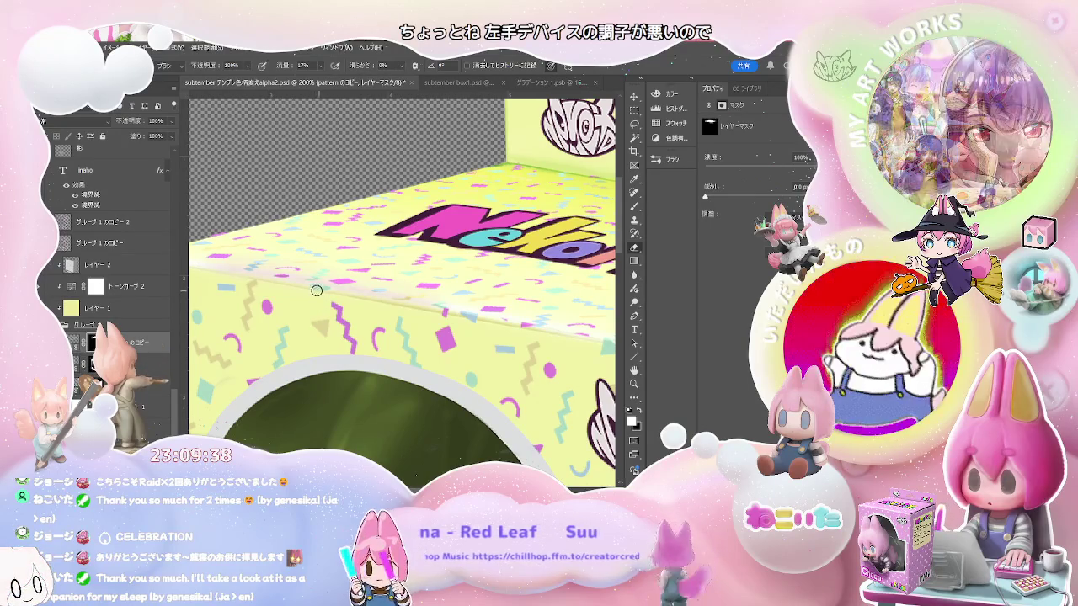
click(158, 367)
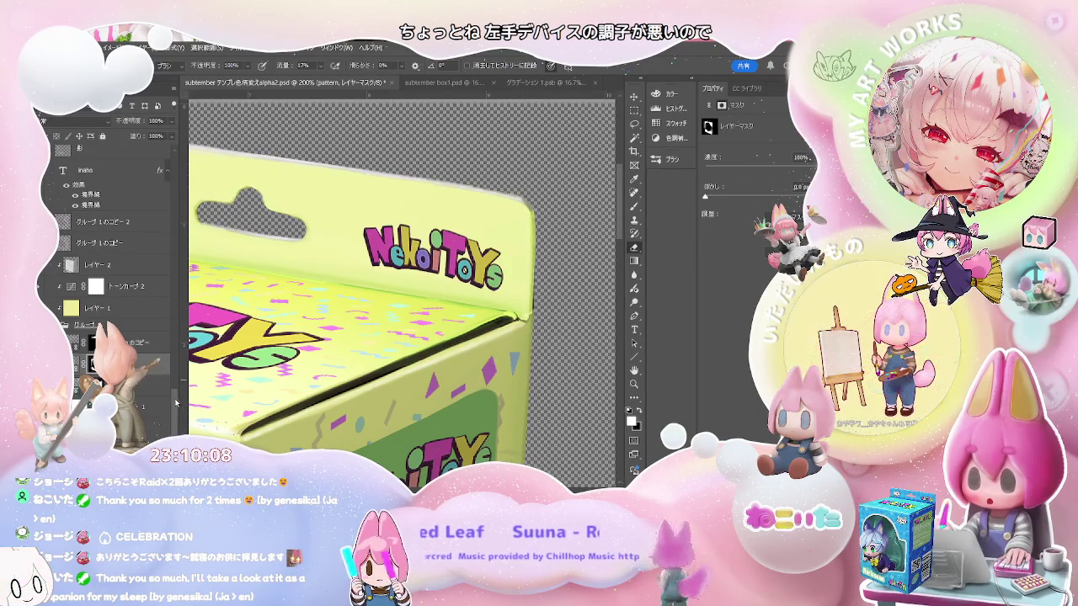
scroll(176, 383, up, 3)
mouse_move(177, 383)
mouse_down()
mouse_move(185, 312)
mouse_move(176, 410)
mouse_up()
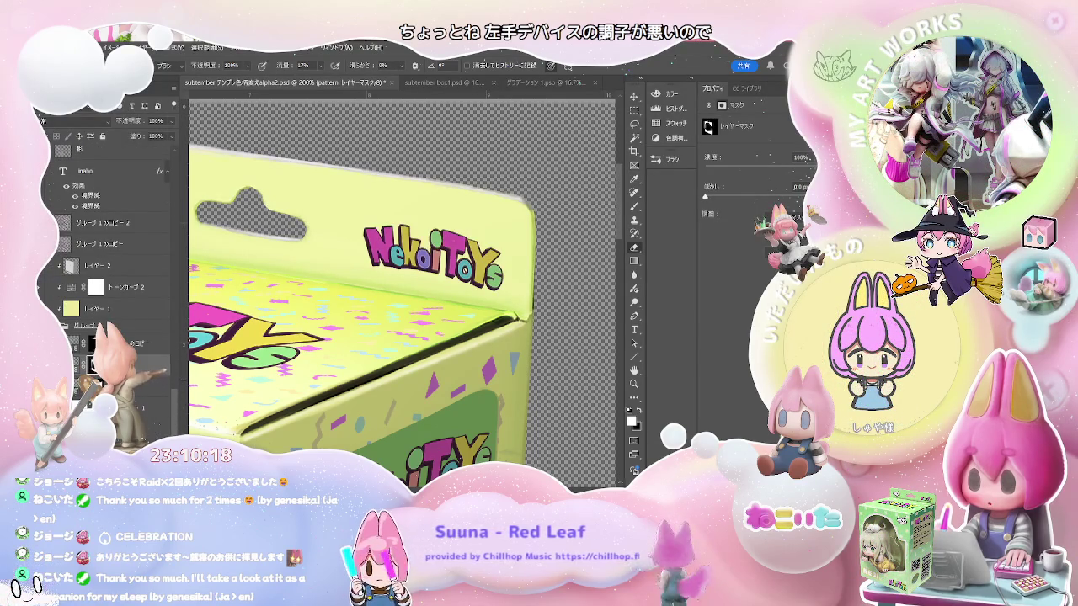
click(84, 363)
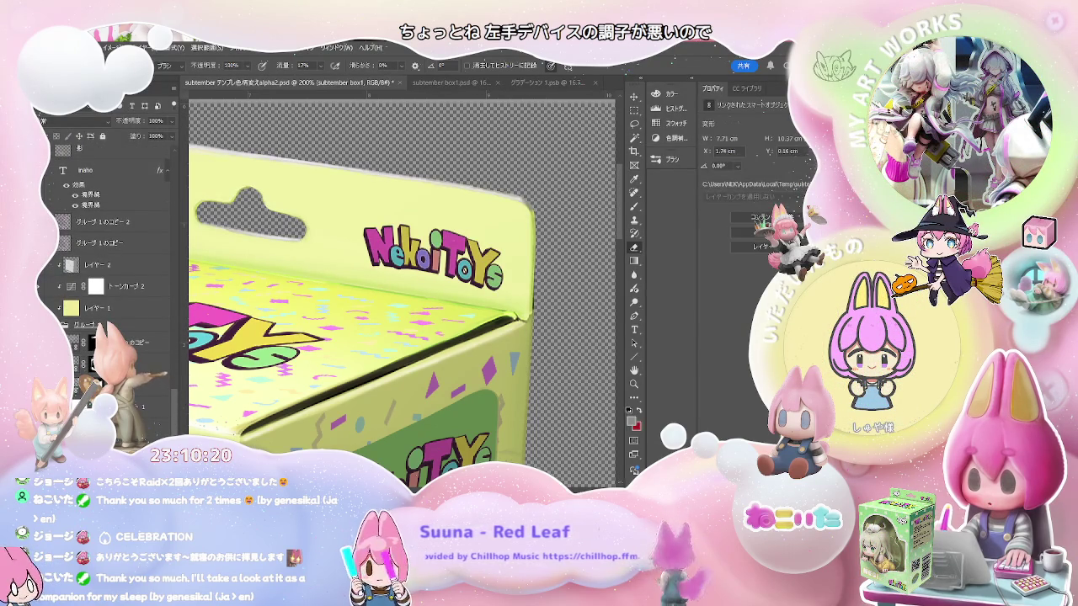
Open the subtember box1 smart object and zoom to 200% on the box's top-right corner crease
click(464, 87)
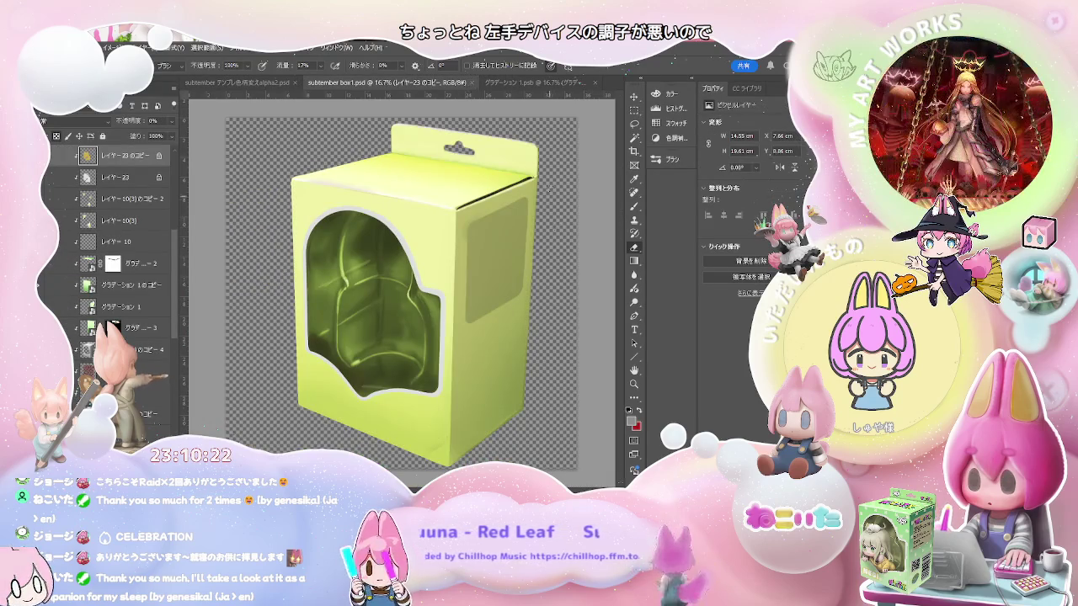
key(ctrl+plus)
key(ctrl+plus)
key(ctrl+plus)
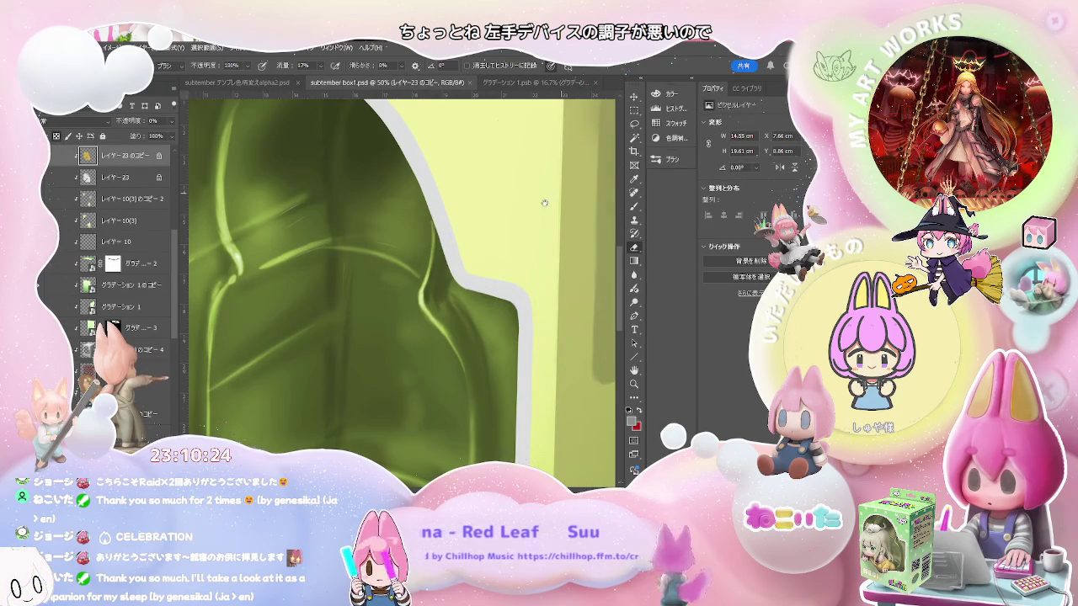
drag(554, 197, 362, 355)
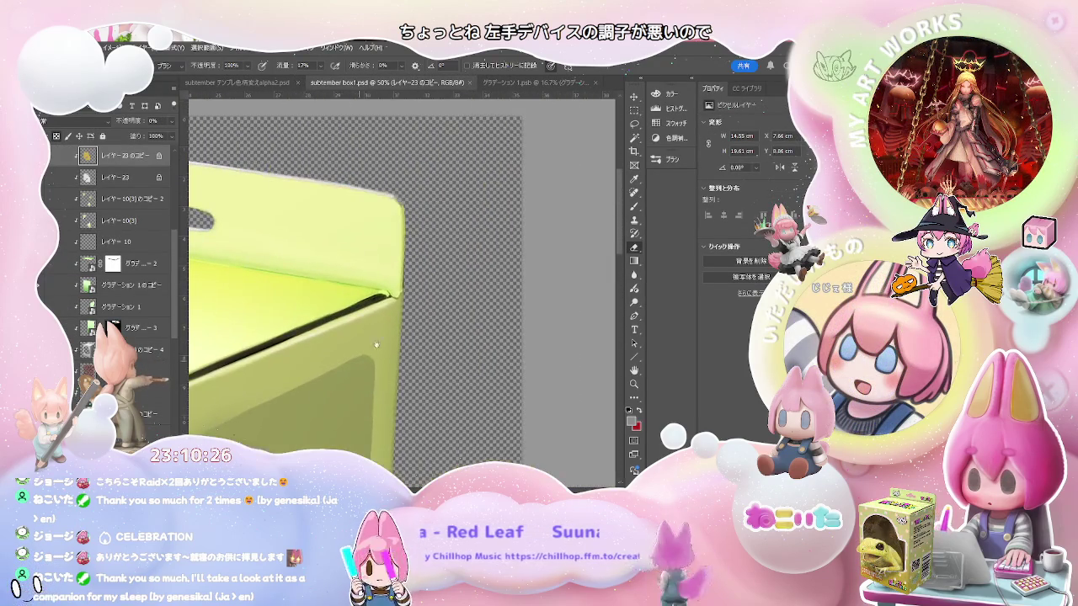
key(ctrl+plus)
key(ctrl+plus)
key(ctrl+plus)
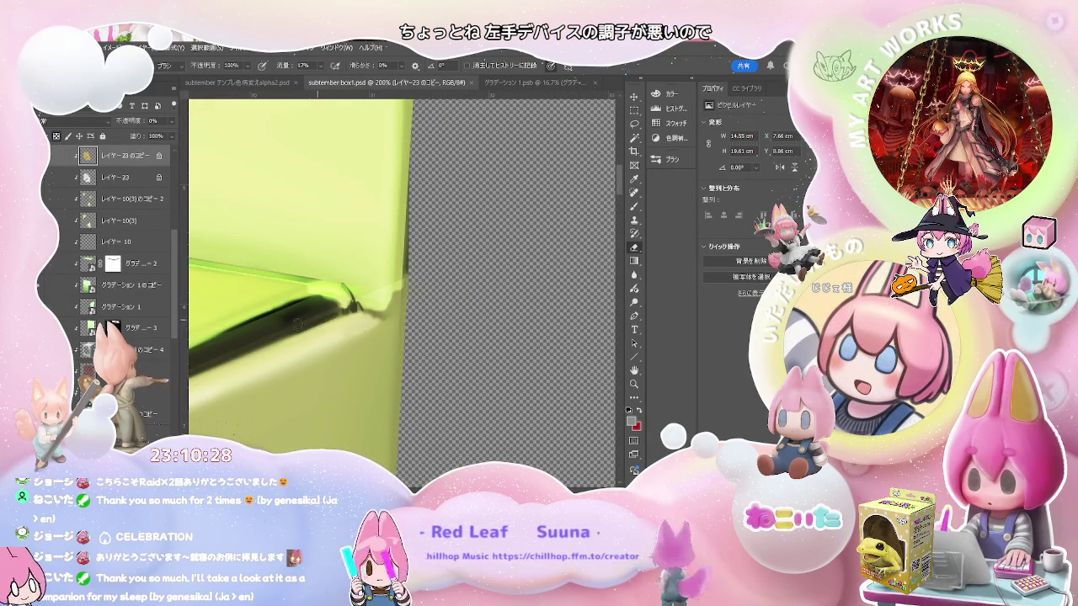
scroll(175, 333, down, 5)
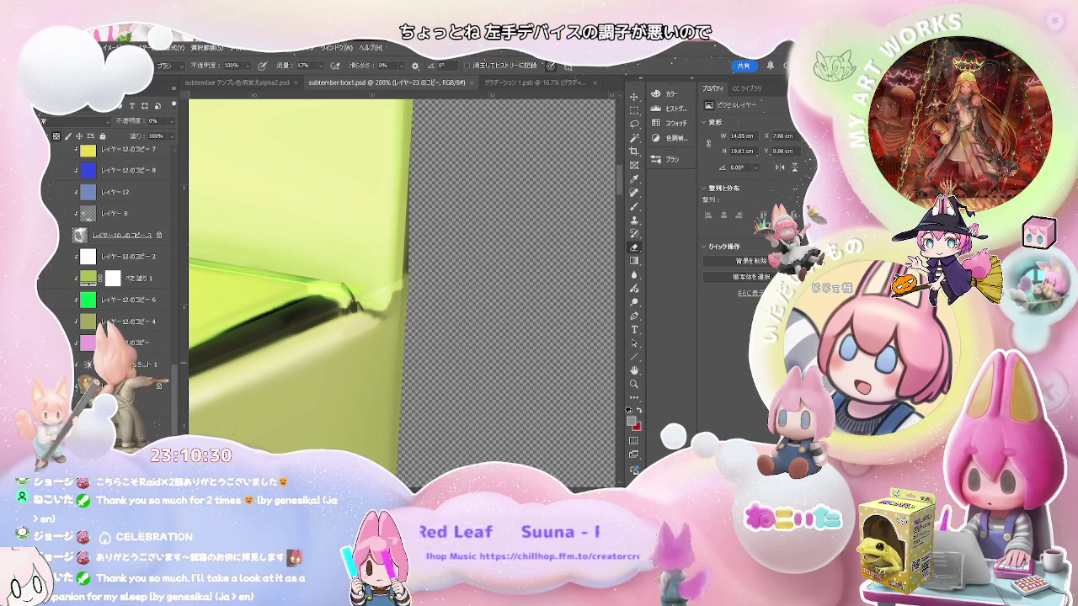
scroll(126, 253, up, 3)
scroll(126, 253, up, 2)
On layer レイヤー10(3)のコピー 3, test 20%-opacity brush strokes near the crease, undoing each
click(122, 384)
key(2)
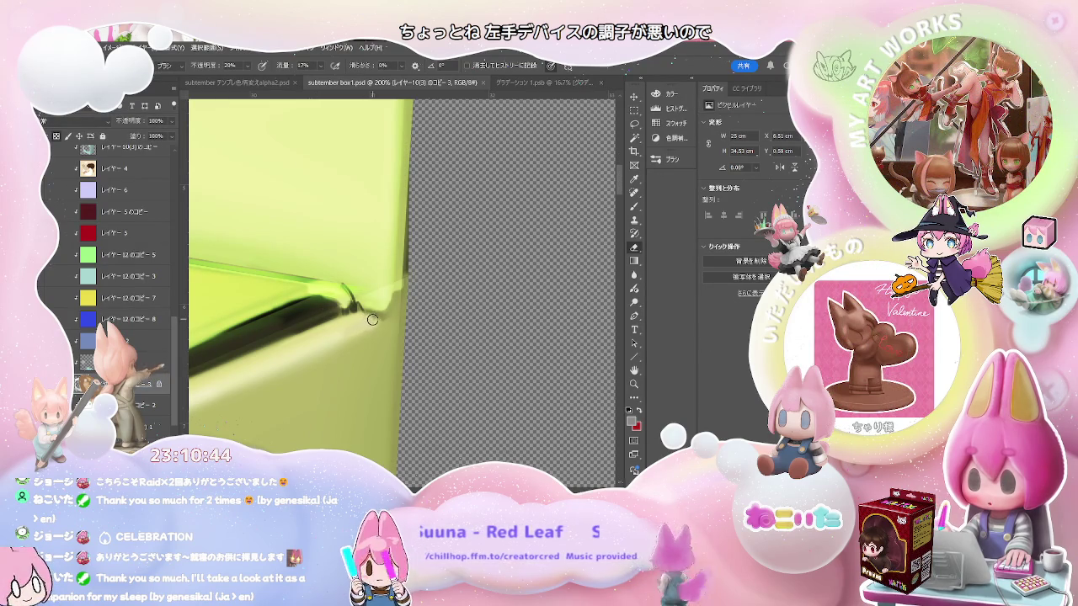
key(b)
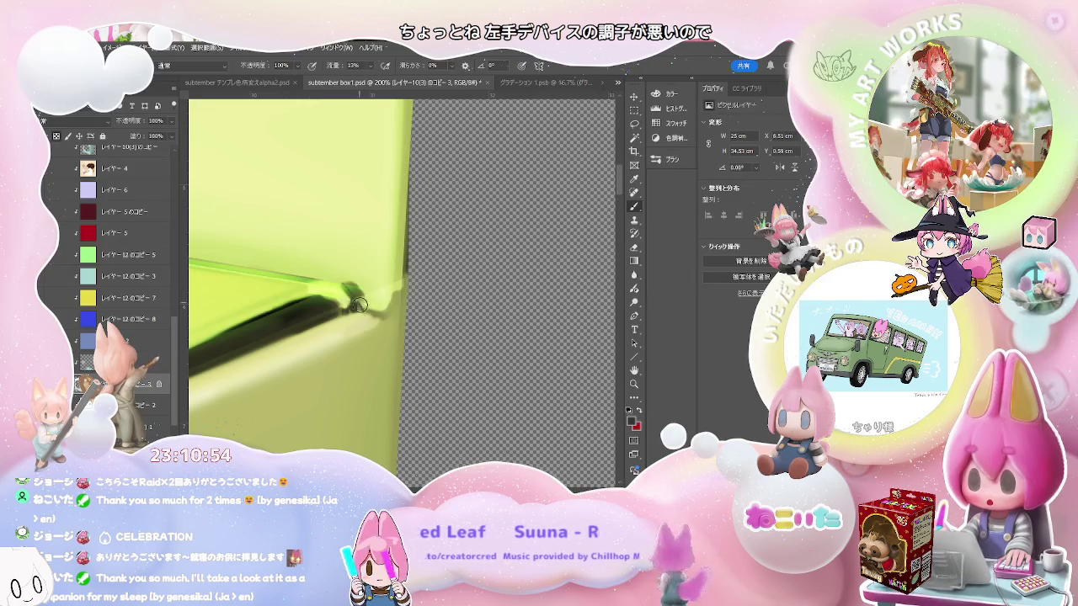
drag(346, 243, 334, 263)
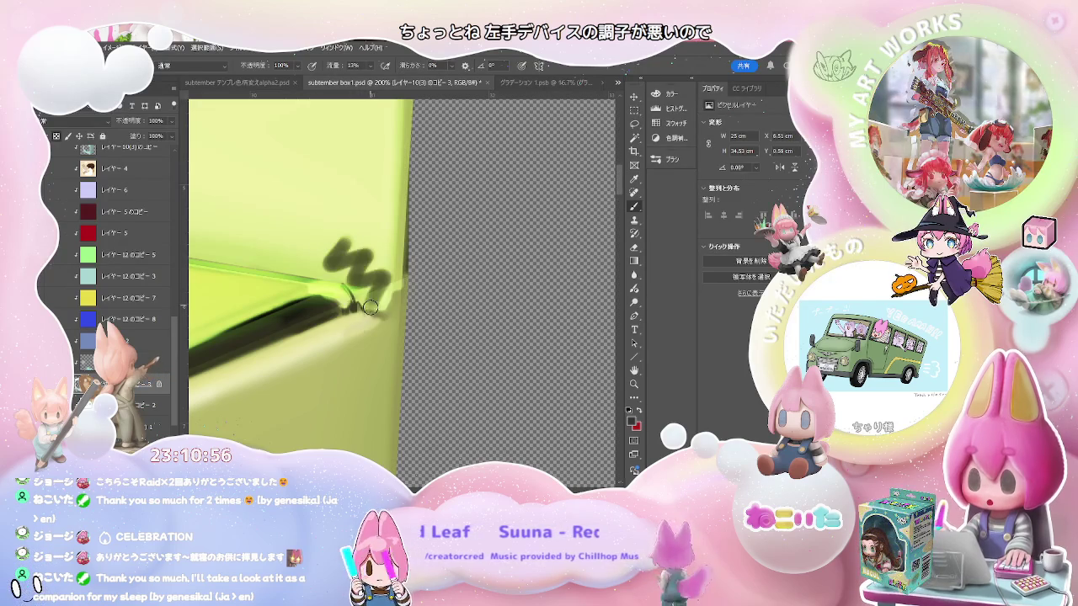
key(ctrl+z)
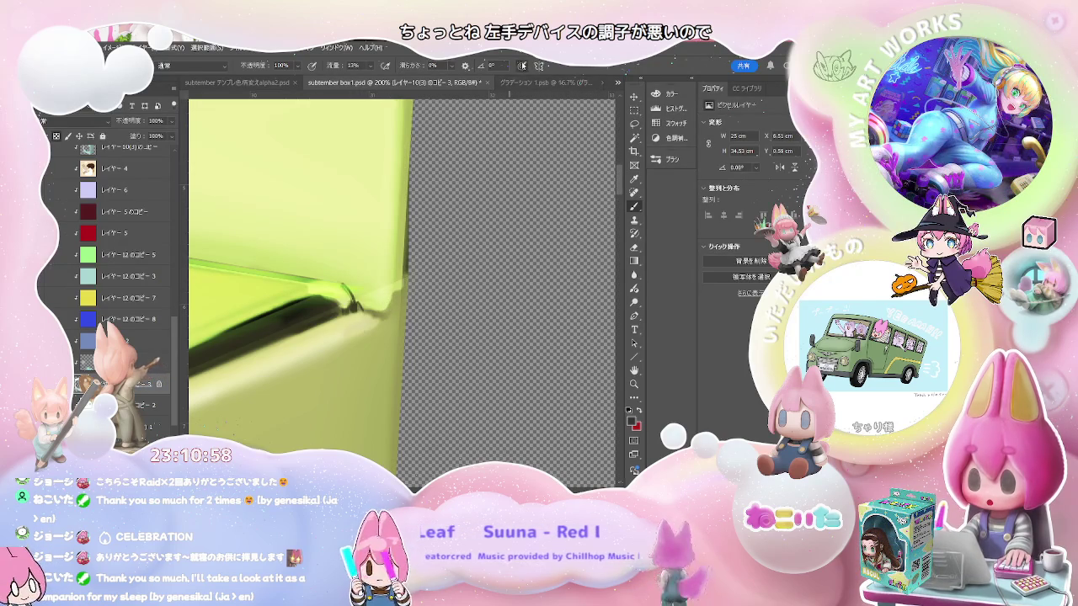
drag(302, 222, 356, 267)
key(ctrl+z)
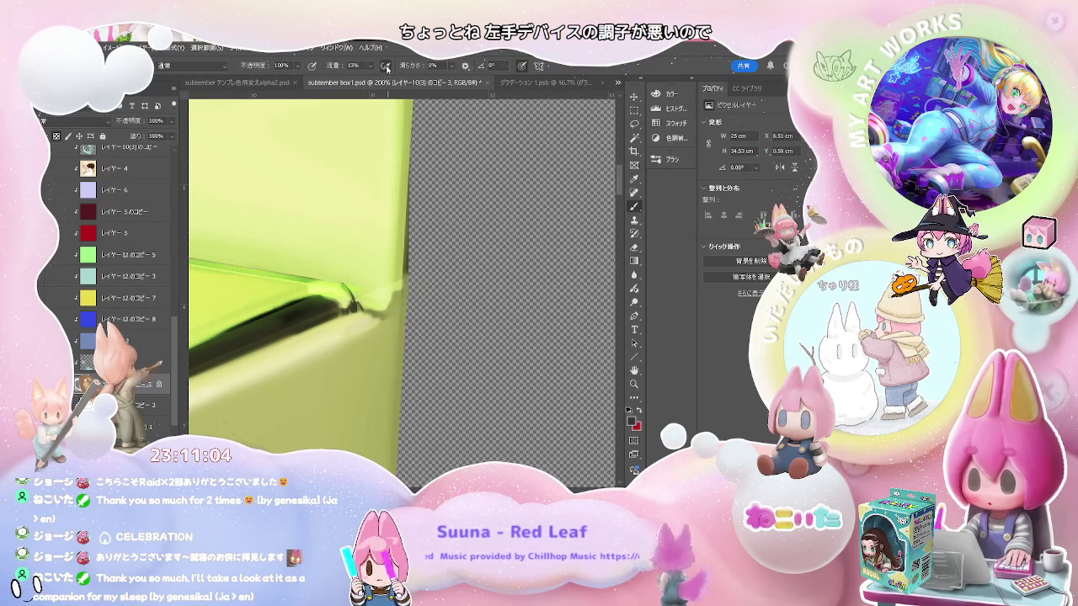
drag(327, 208, 360, 258)
key(ctrl+z)
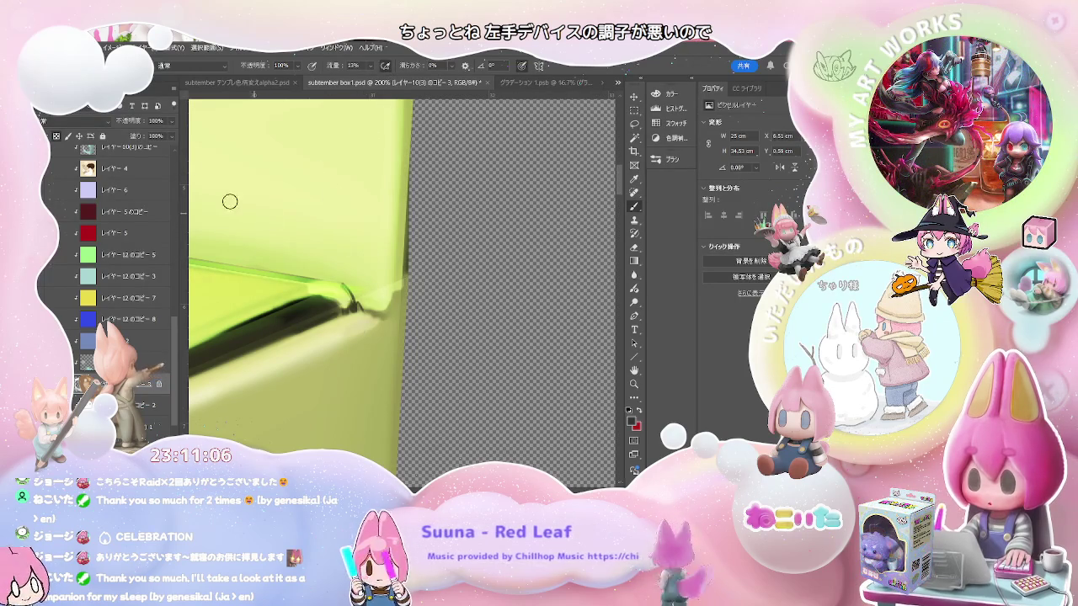
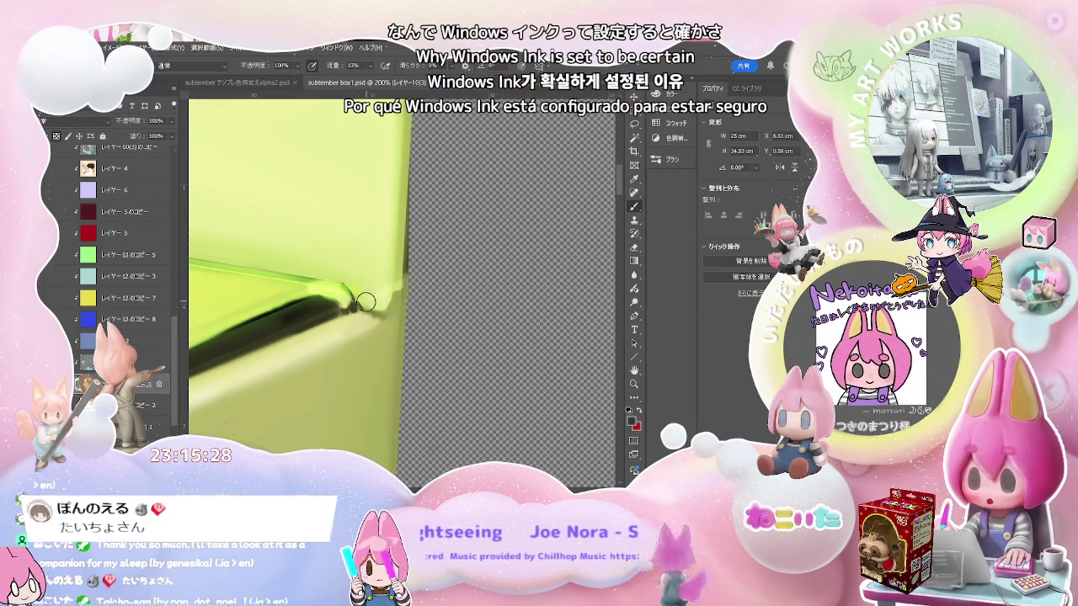
Zoom and pan to the lime-green box edge and set the brush to 20% opacity
key(ctrl+minus)
key(ctrl+plus)
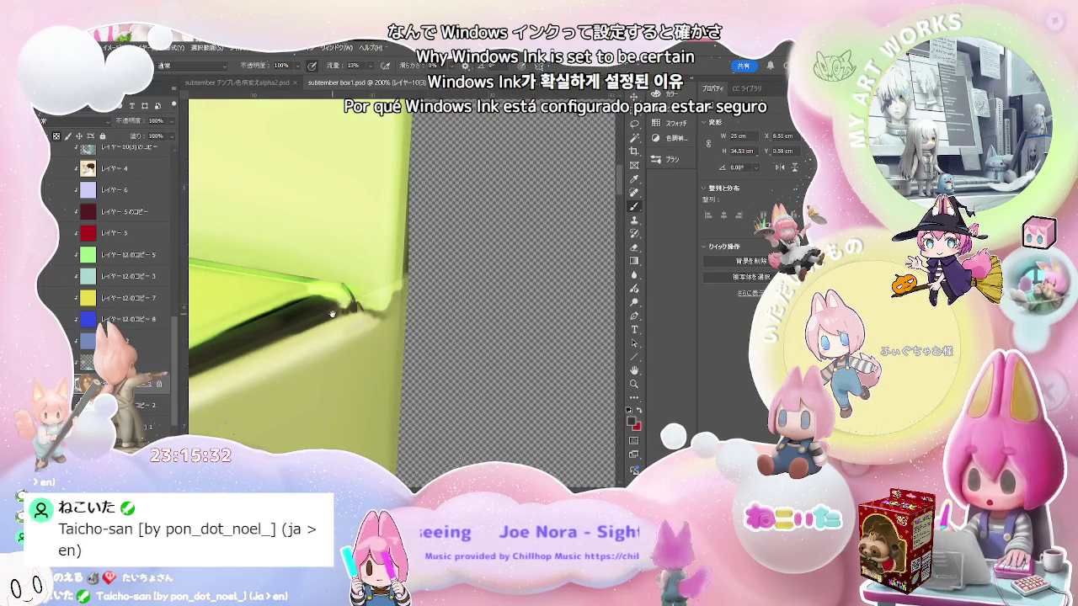
drag(330, 315, 362, 334)
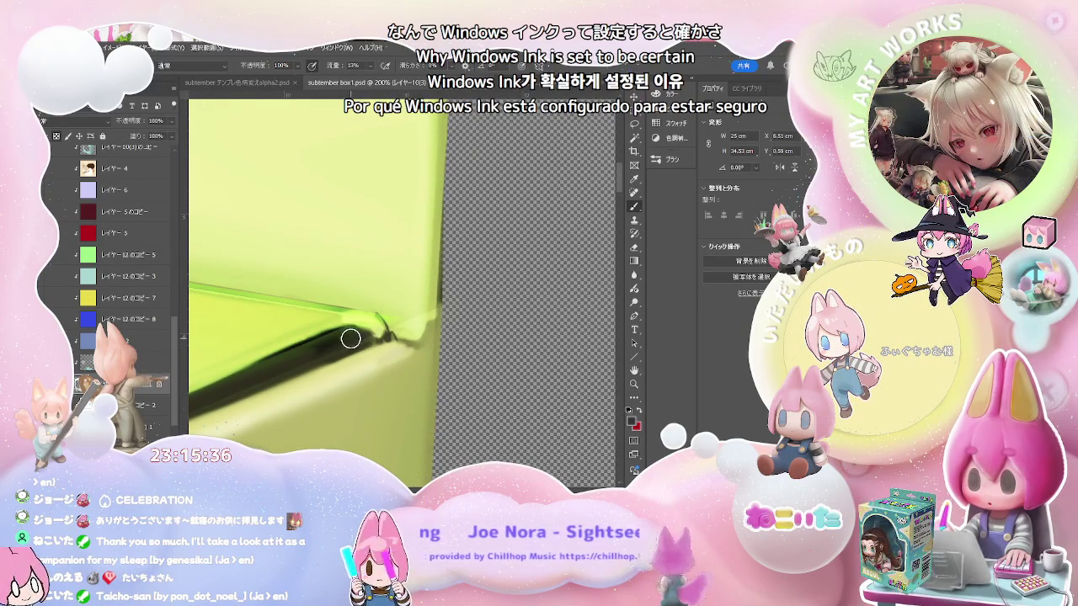
key(2)
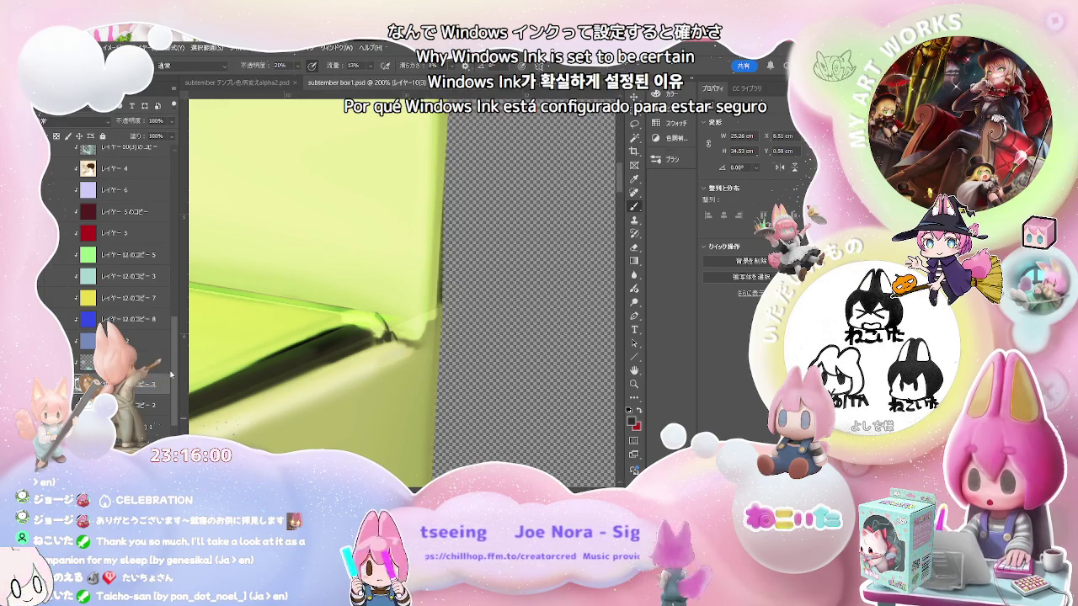
drag(169, 373, 177, 210)
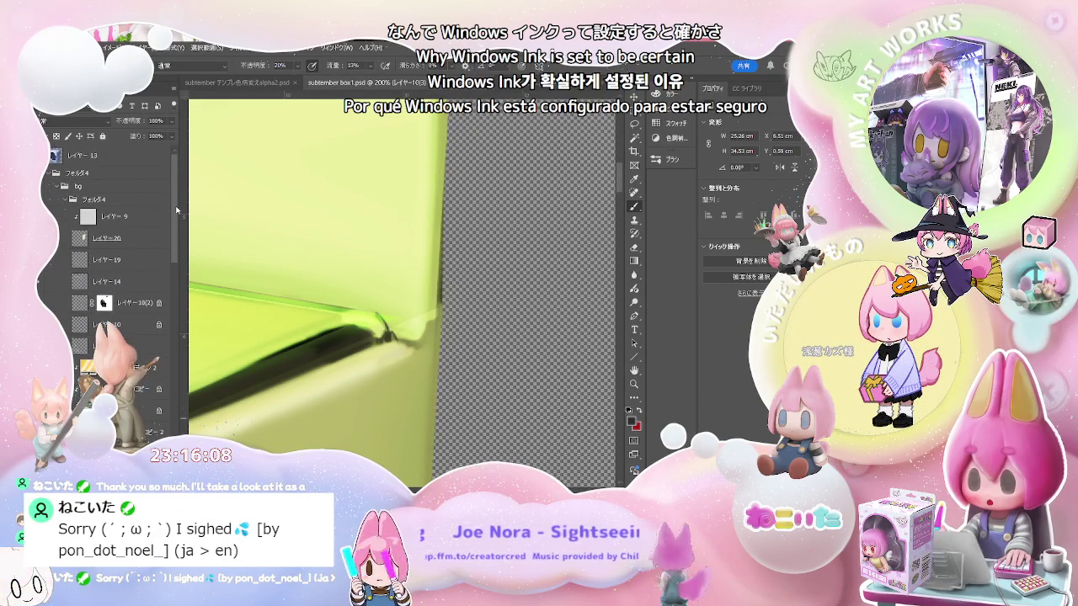
Add a new layer above the gradient layer and paint two soft strokes on the box edge
scroll(177, 207, down, 3)
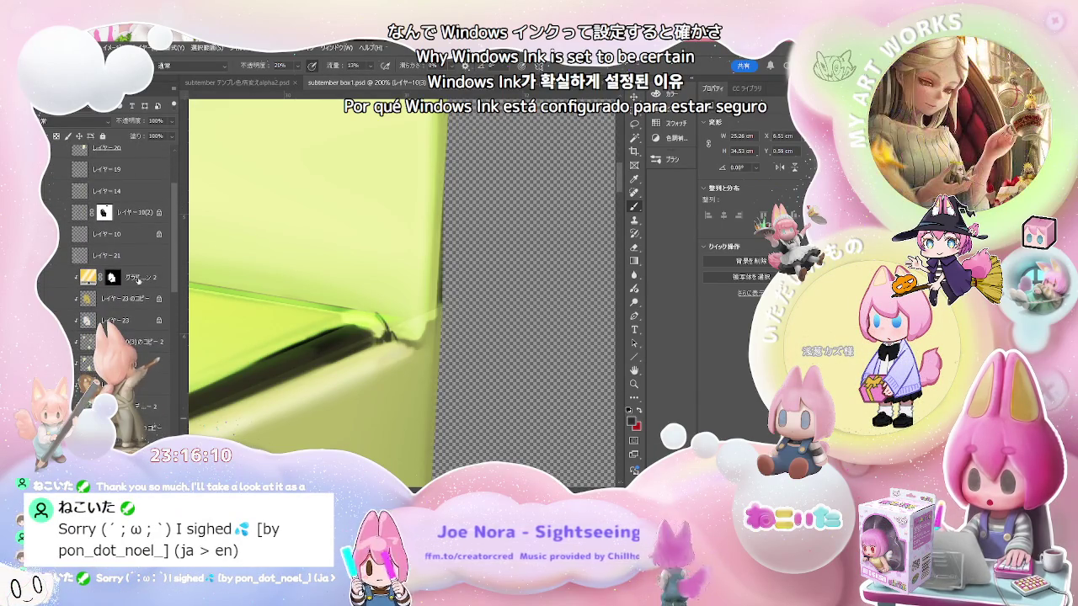
click(140, 278)
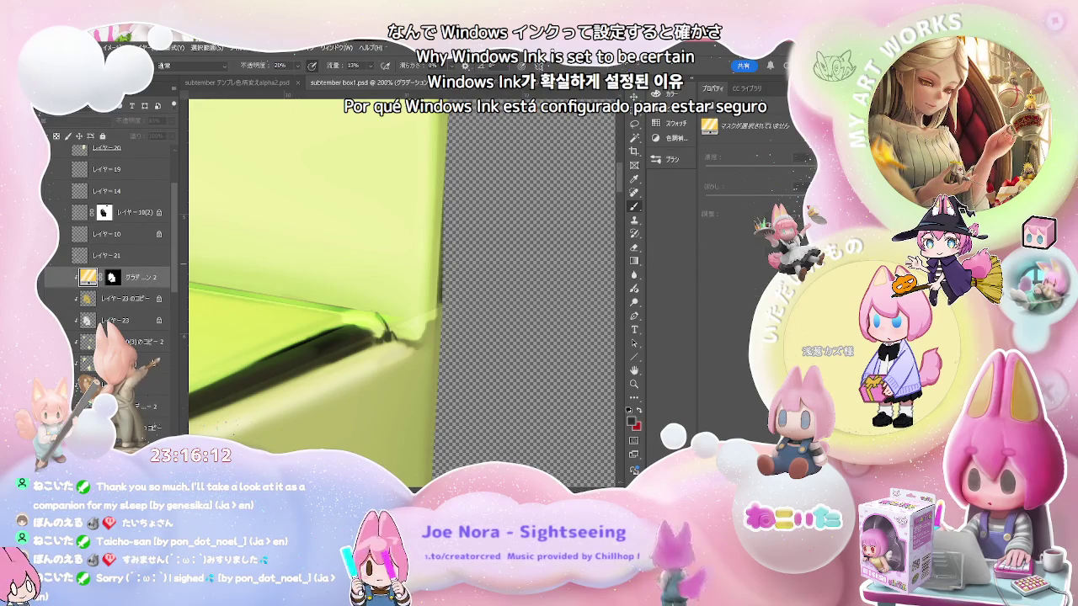
key(ctrl+shift+alt+n)
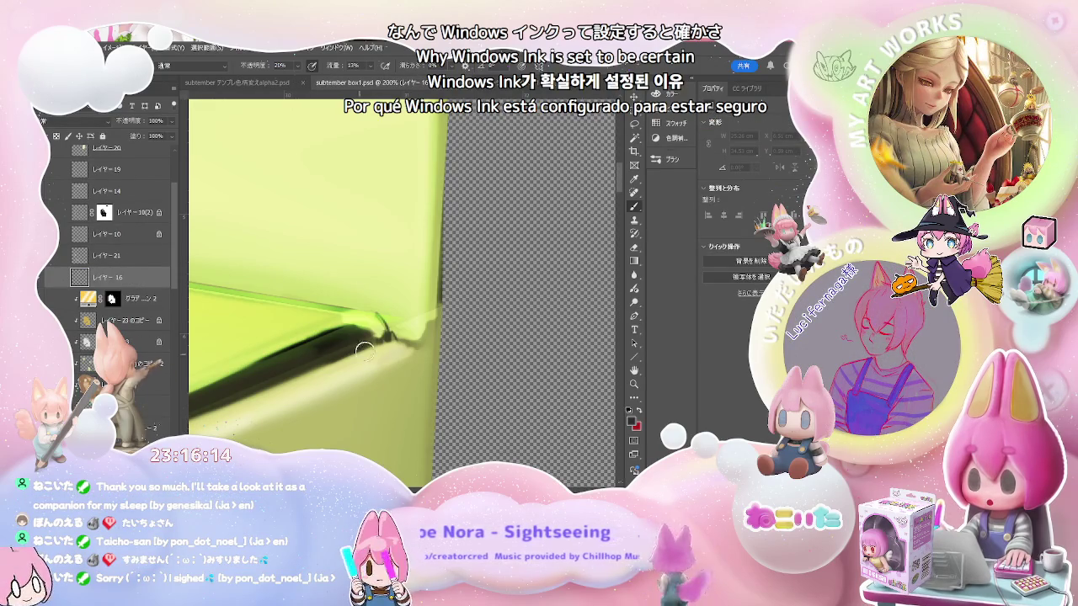
drag(366, 345, 412, 345)
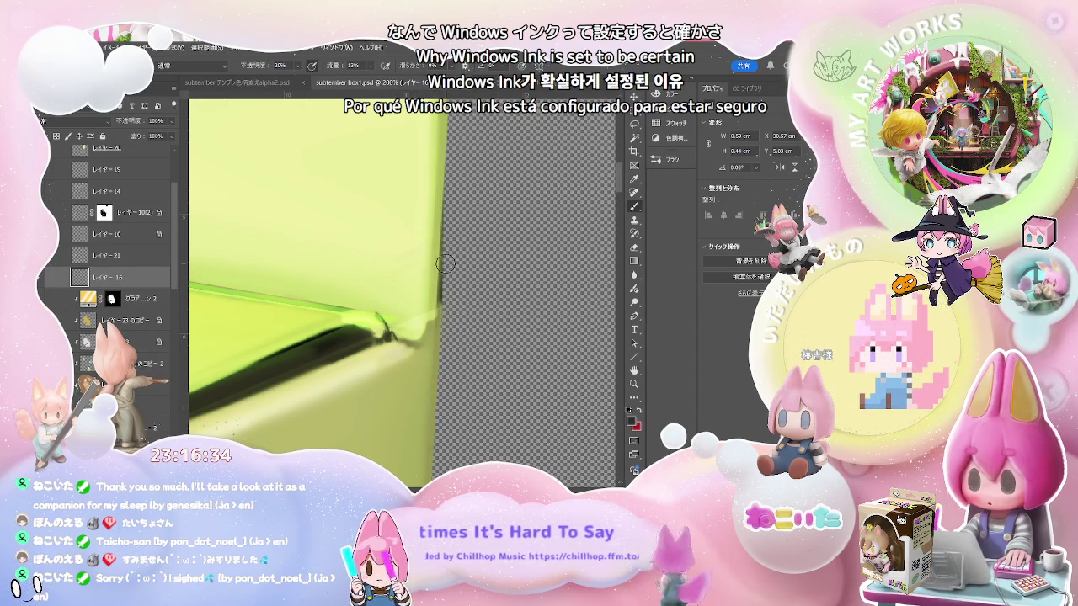
drag(444, 279, 420, 301)
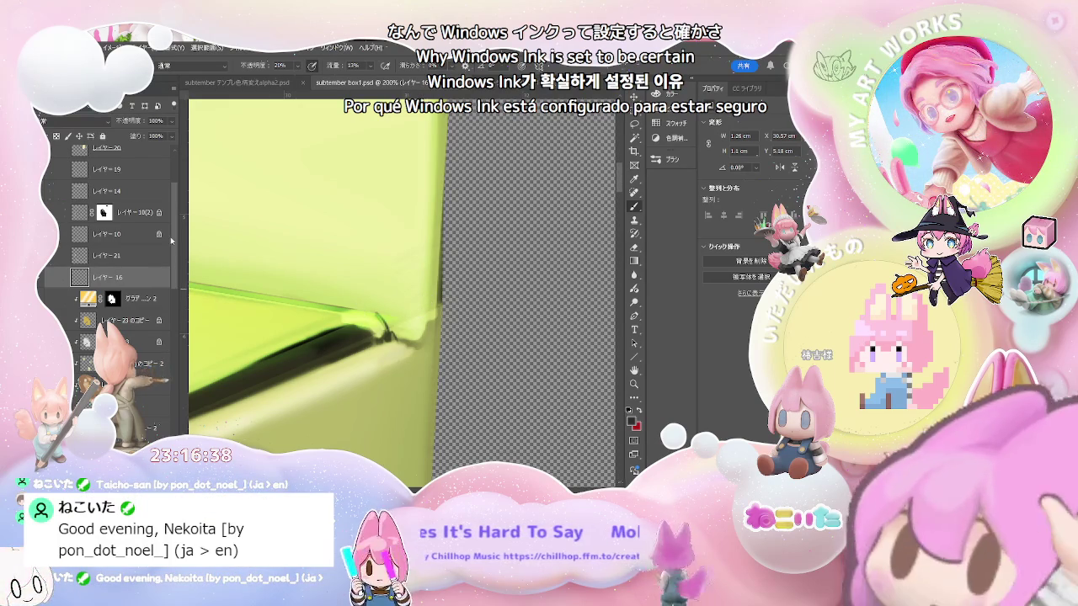
Move the new layer up the stack to sit just below レイヤー 13
scroll(175, 220, up, 2)
scroll(133, 175, up, 3)
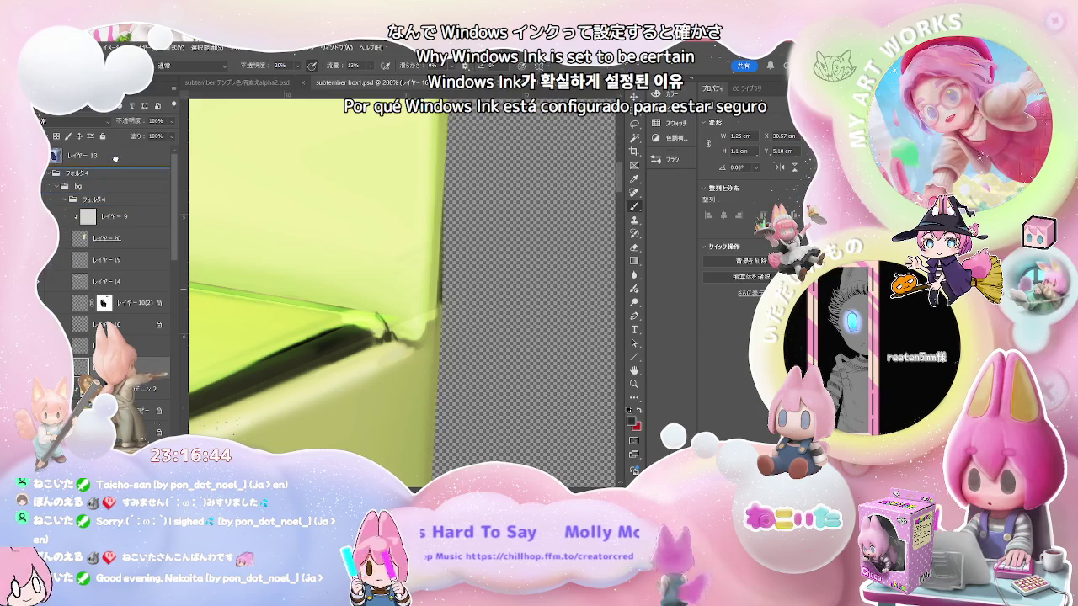
drag(120, 229, 118, 169)
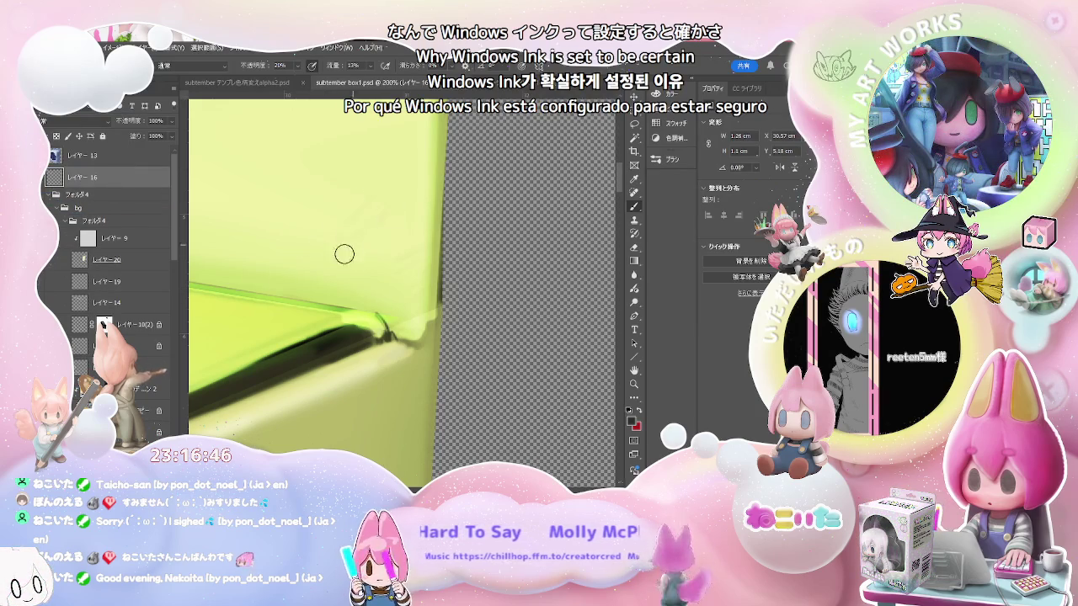
Paint test zigzag scribbles on the box face, then delete レイヤー 16 with them
drag(337, 313, 362, 335)
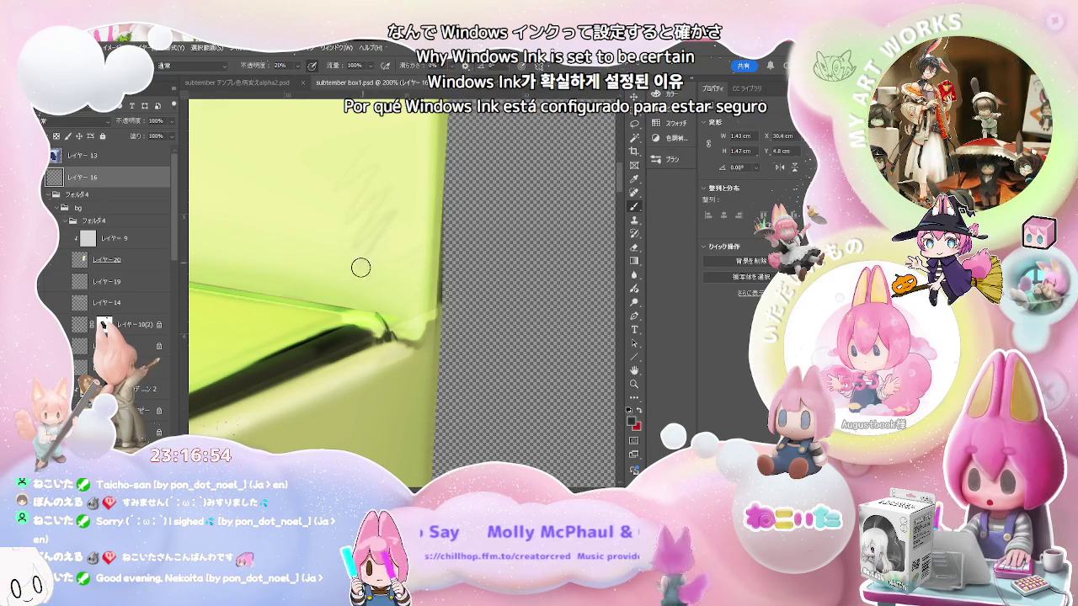
drag(412, 236, 341, 202)
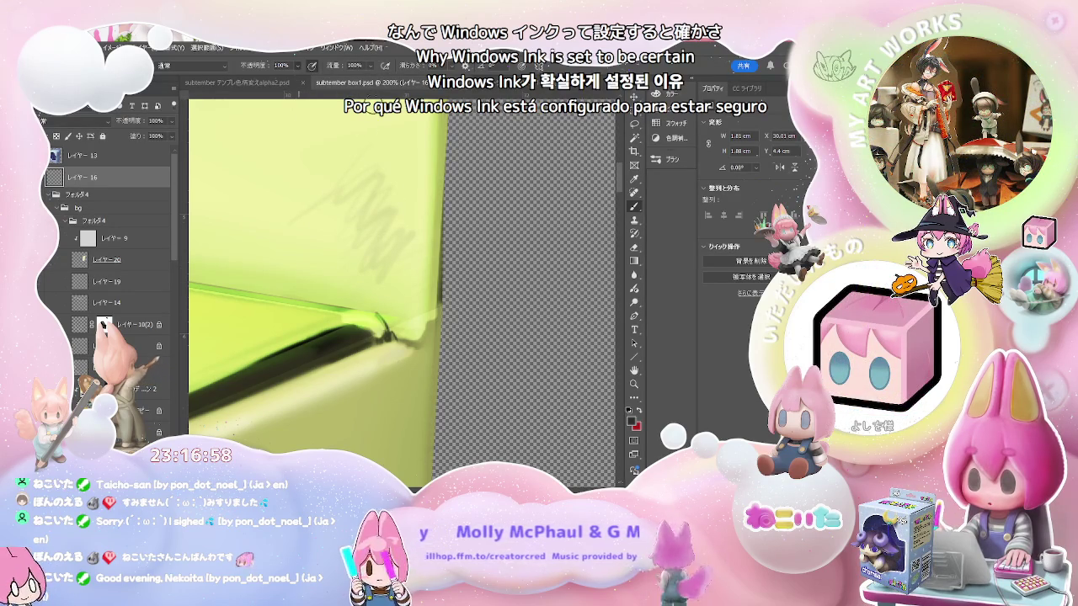
mouse_move(389, 173)
mouse_down()
mouse_move(404, 238)
mouse_move(396, 267)
mouse_move(352, 208)
mouse_move(304, 251)
mouse_up()
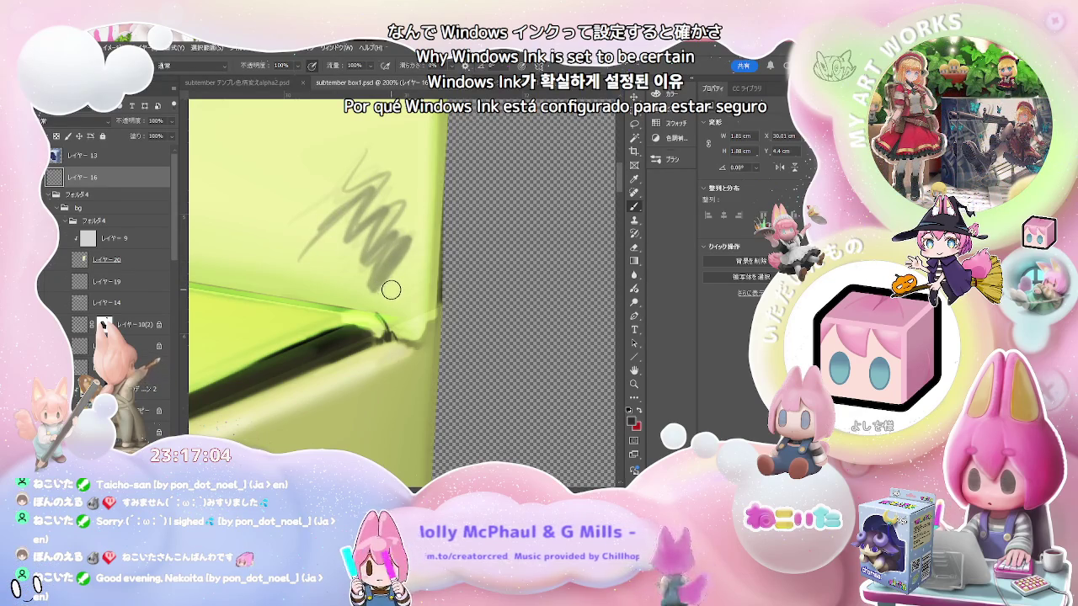
key(Delete)
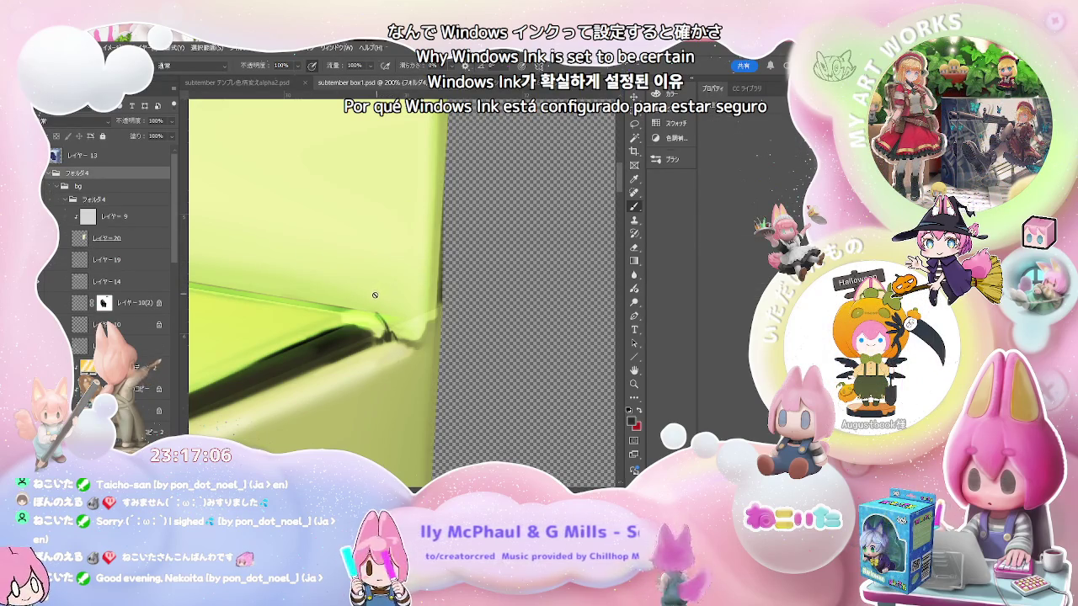
drag(175, 230, 183, 387)
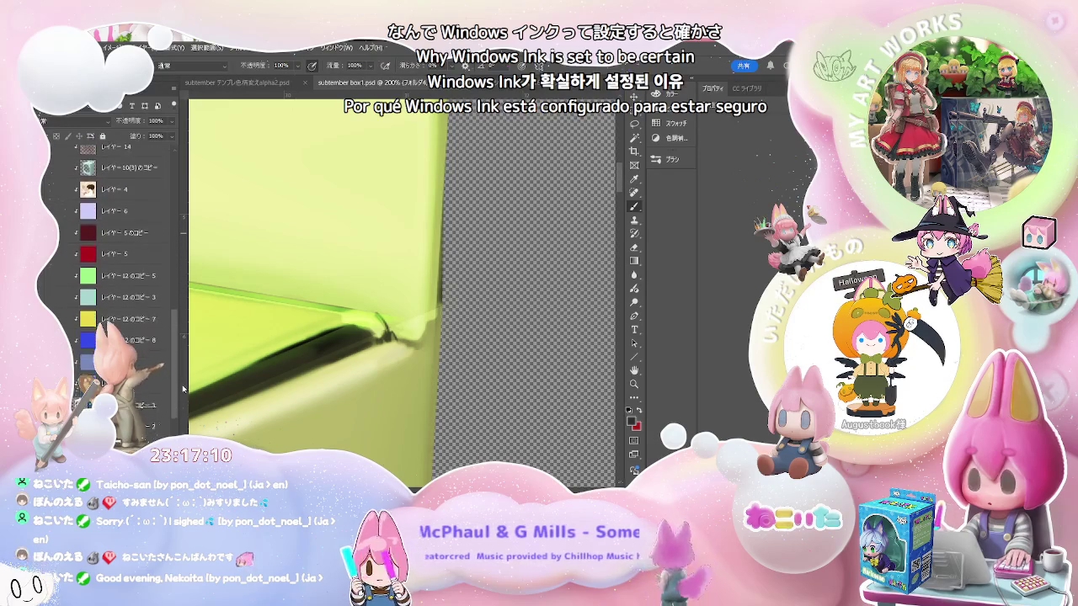
On the lower layer, paint a dark brush stroke along the box's top-edge crease
click(126, 371)
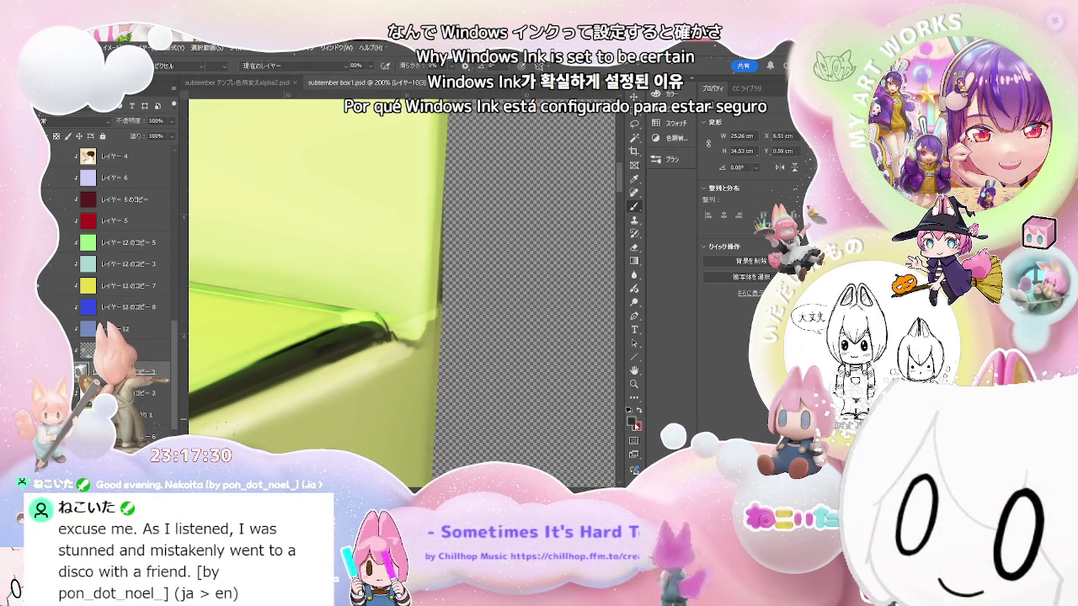
key(i)
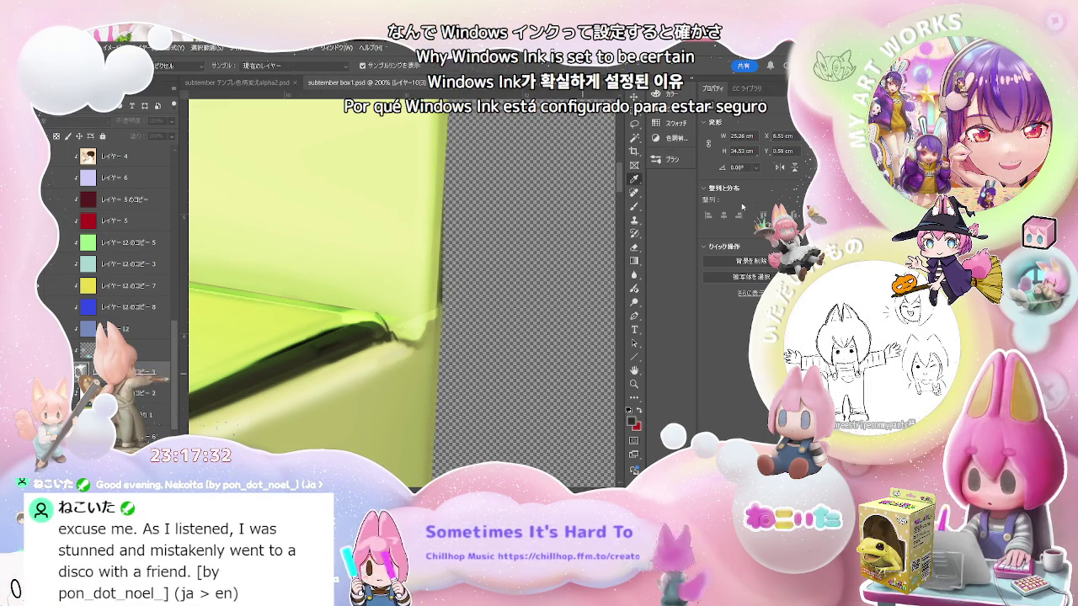
key(b)
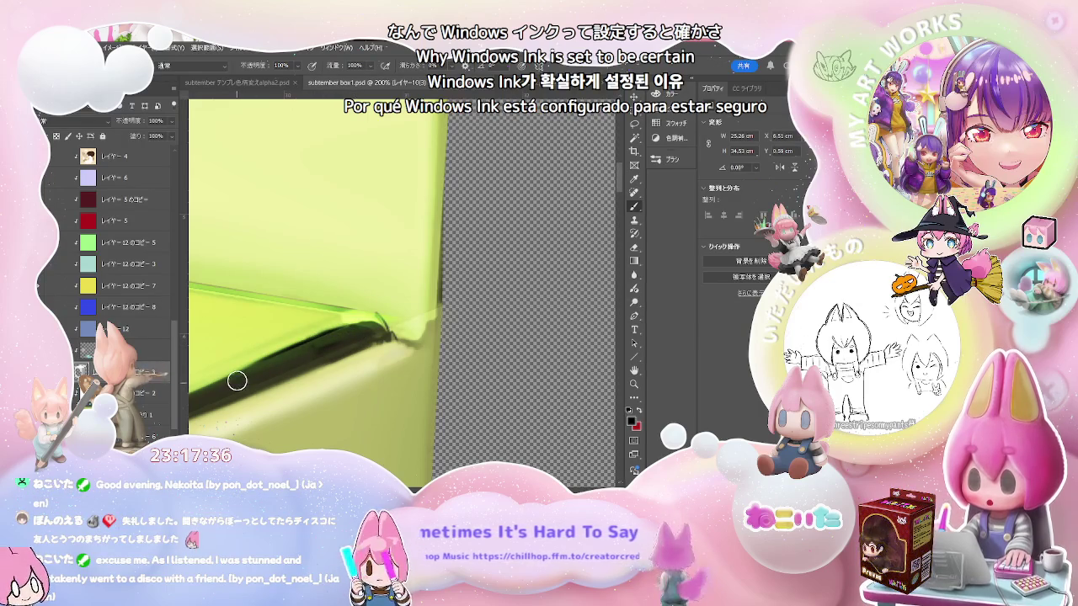
drag(236, 380, 347, 333)
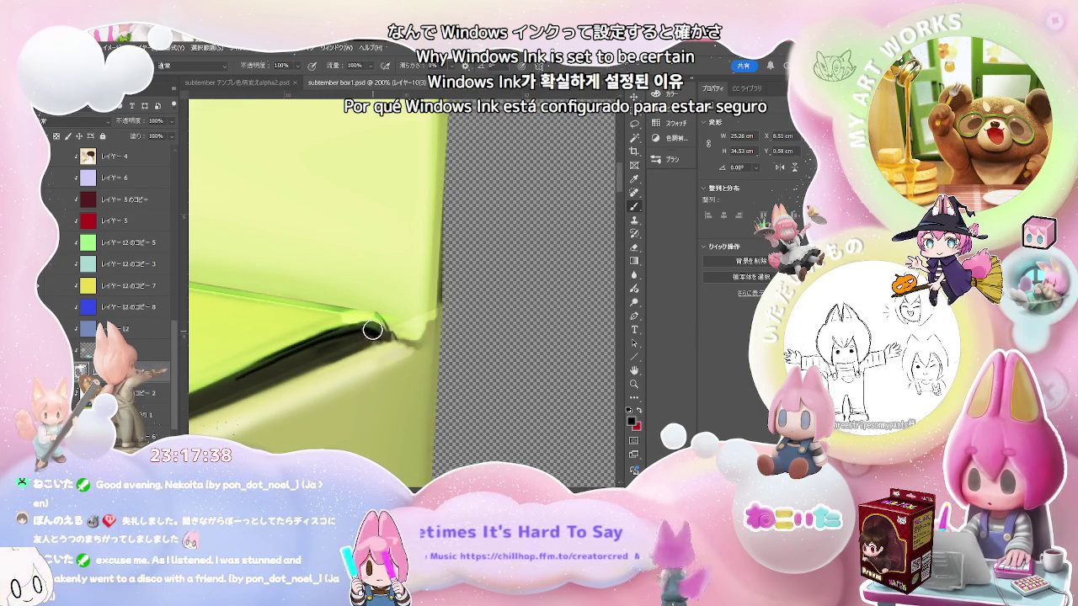
key(ctrl+plus)
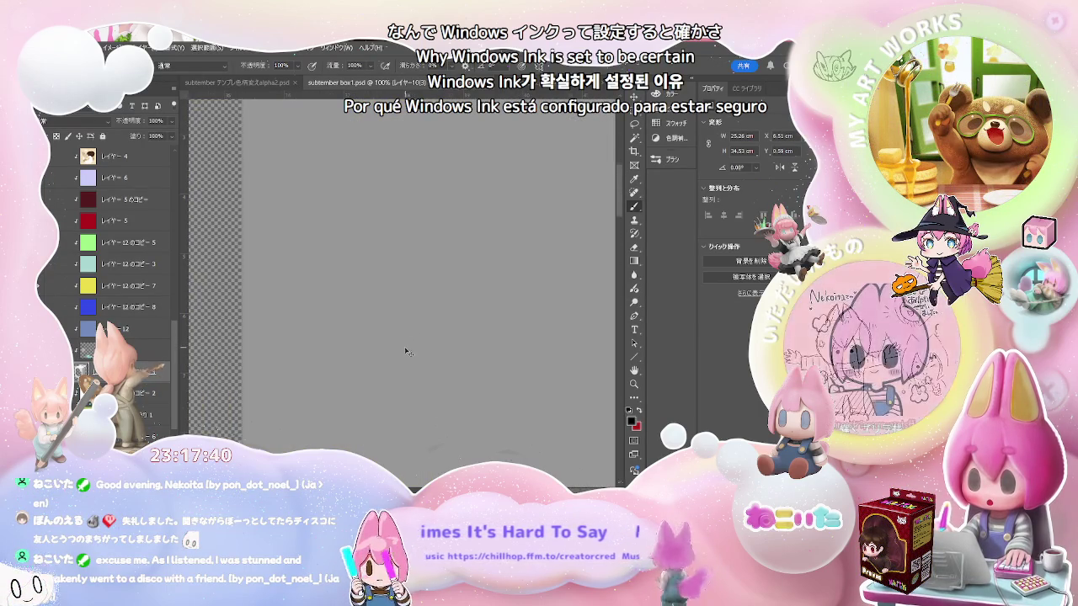
Zoom out to 33.3%, then back in to 300% on the box's creased top edge
key(ctrl+plus)
key(ctrl+minus)
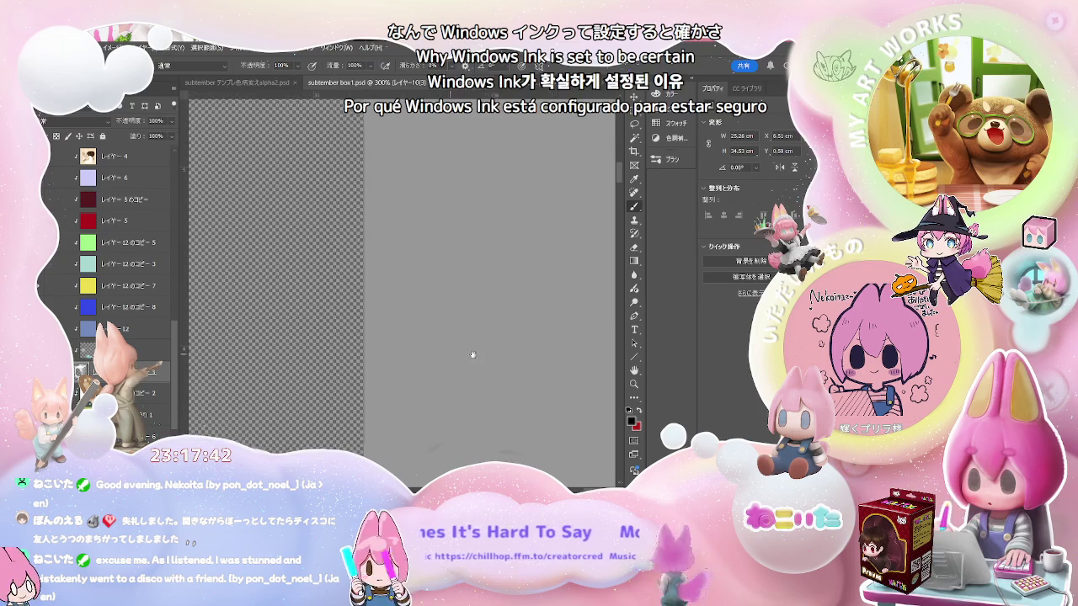
key(ctrl+minus)
key(ctrl+minus)
key(ctrl+minus)
key(ctrl+minus)
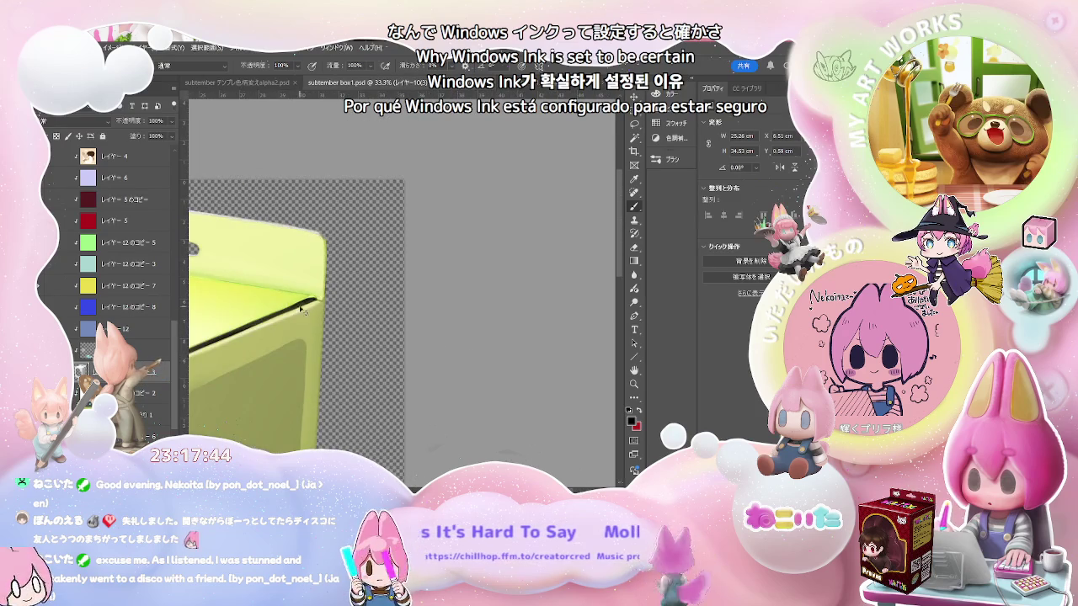
key(ctrl+plus)
key(ctrl+plus)
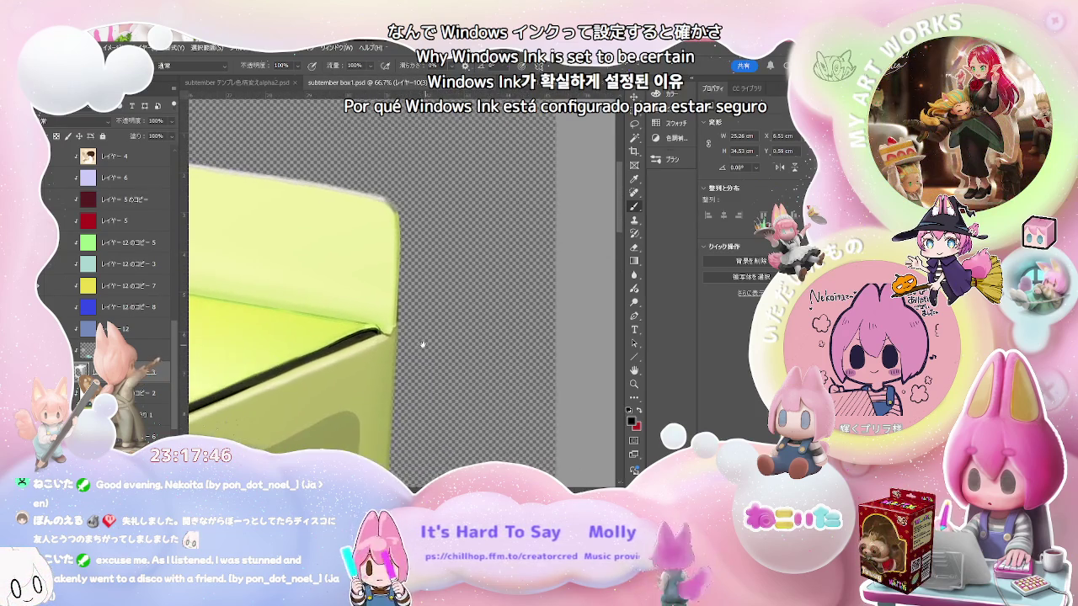
key(ctrl+plus)
key(ctrl+plus)
key(ctrl+plus)
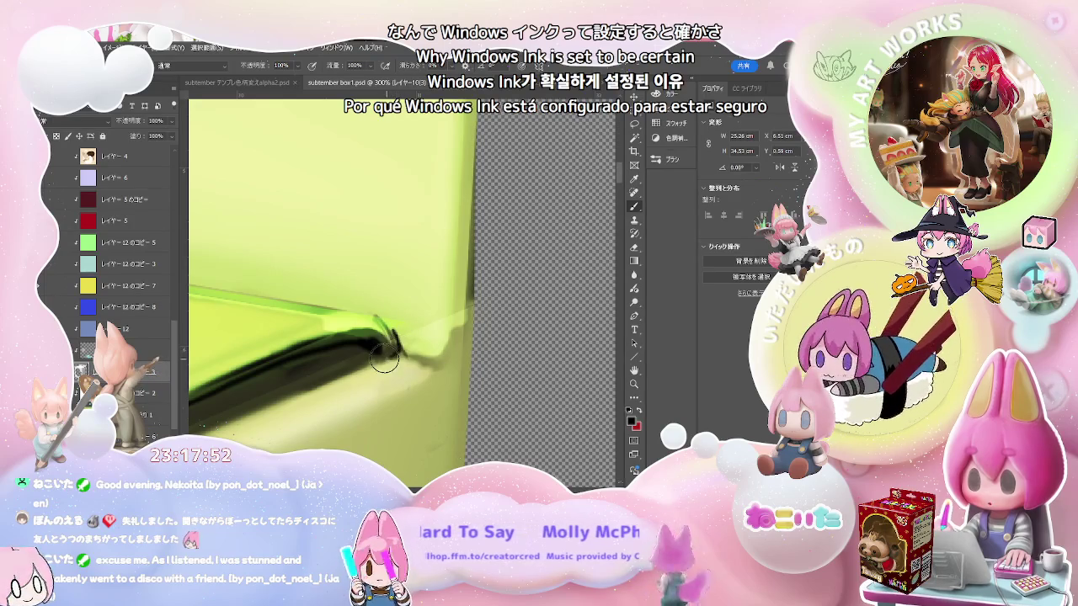
Extend the dark edge stroke and add a pale stroke beside its tip
drag(403, 347, 416, 354)
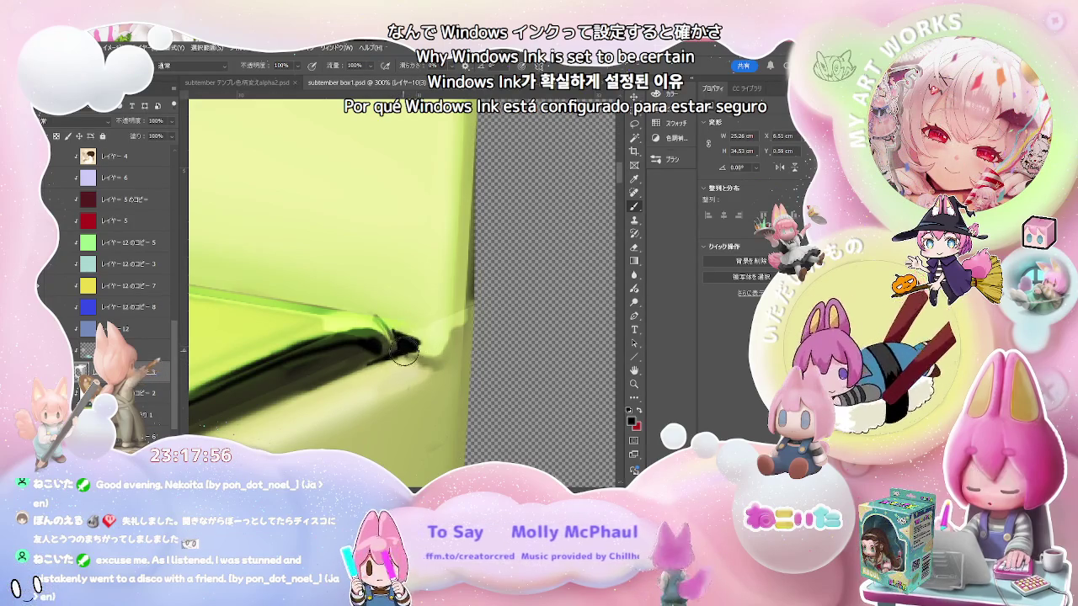
key(ctrl+minus)
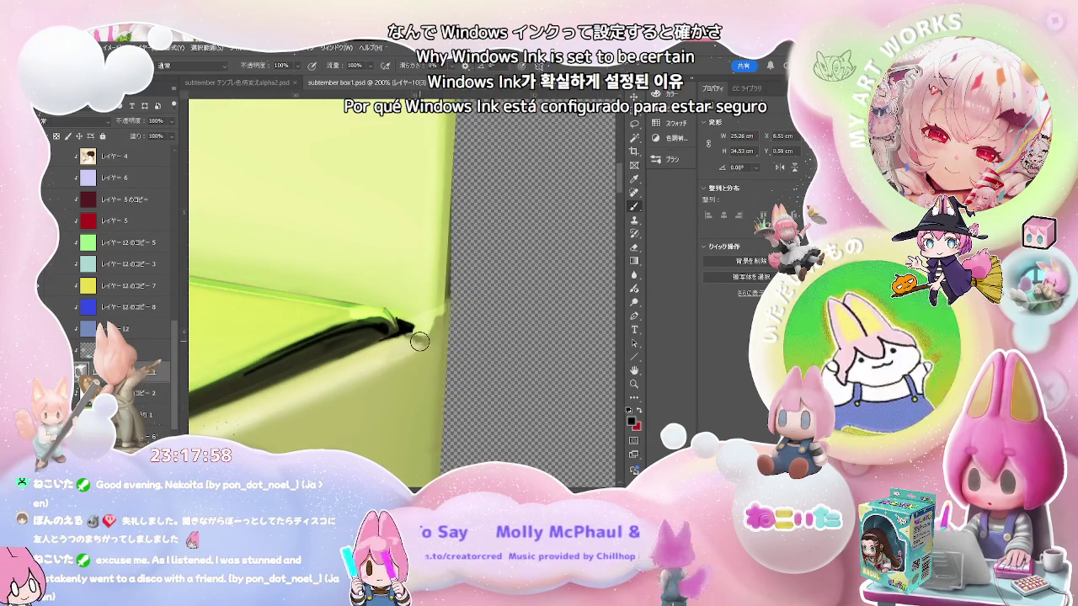
alt+click(410, 340)
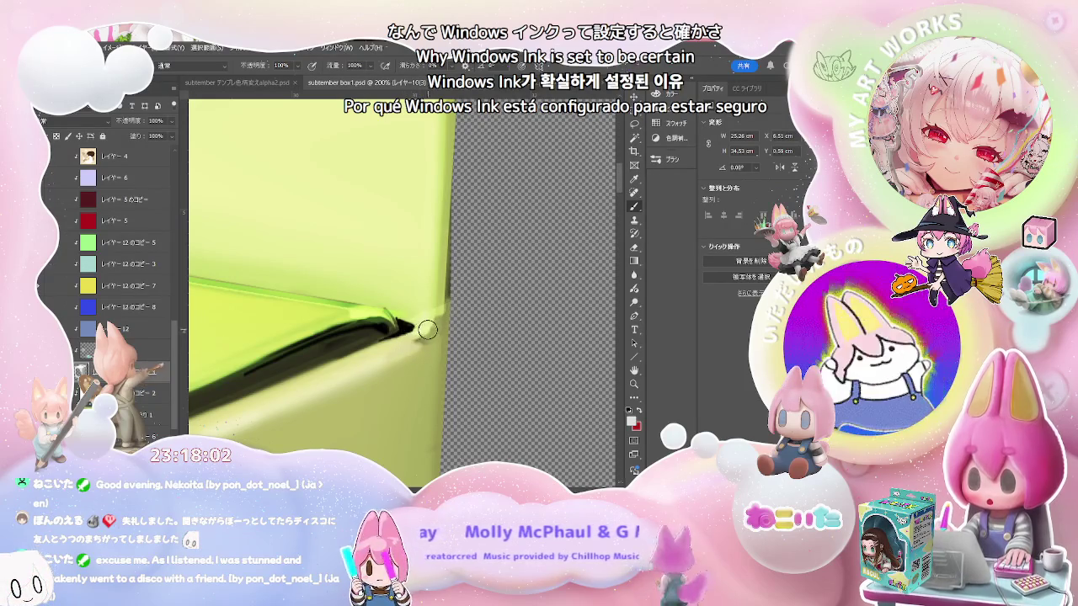
drag(427, 325, 407, 327)
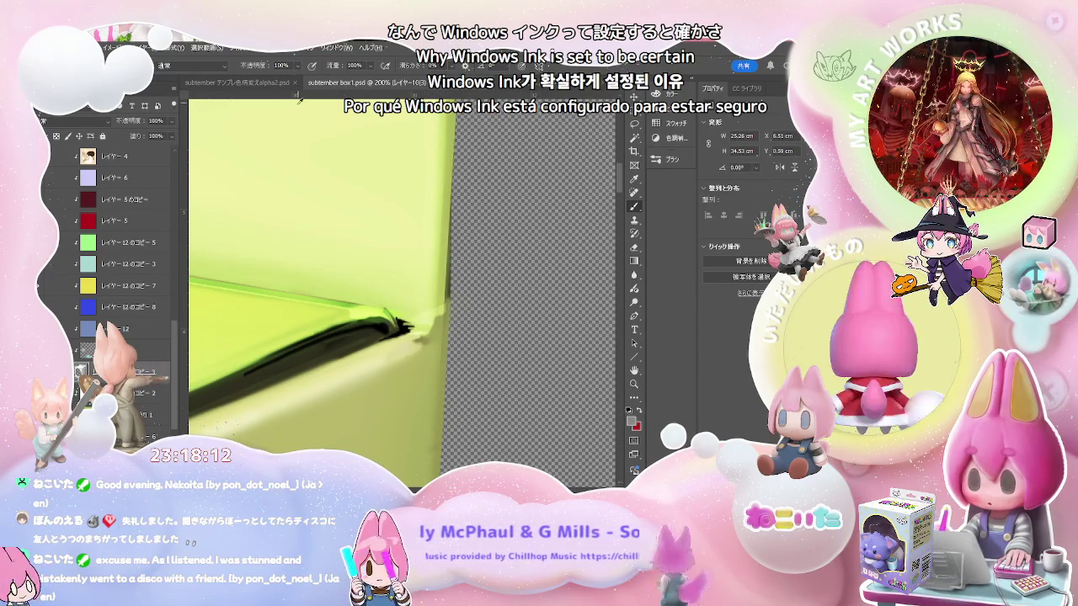
Set the Eyedropper to sample All Layers, pick up the crease's black, and extend the line
click(635, 179)
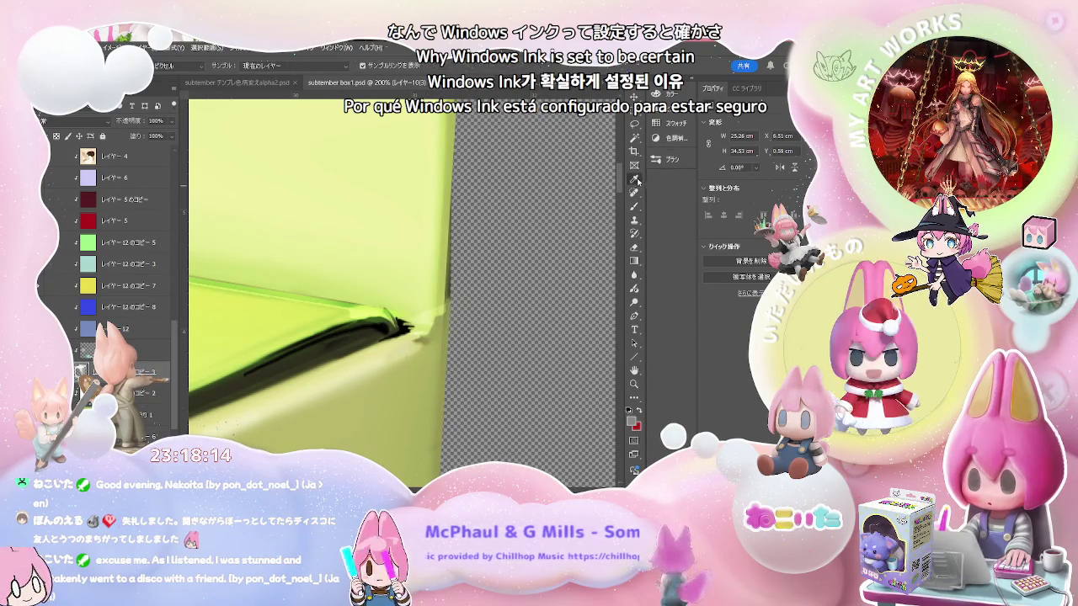
click(295, 65)
click(315, 100)
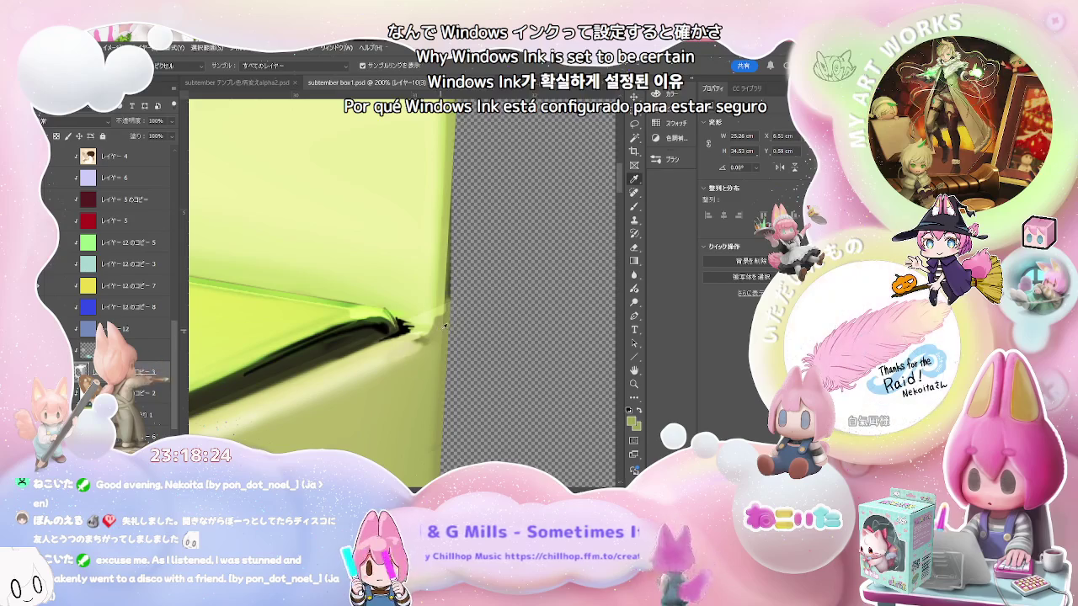
key(b)
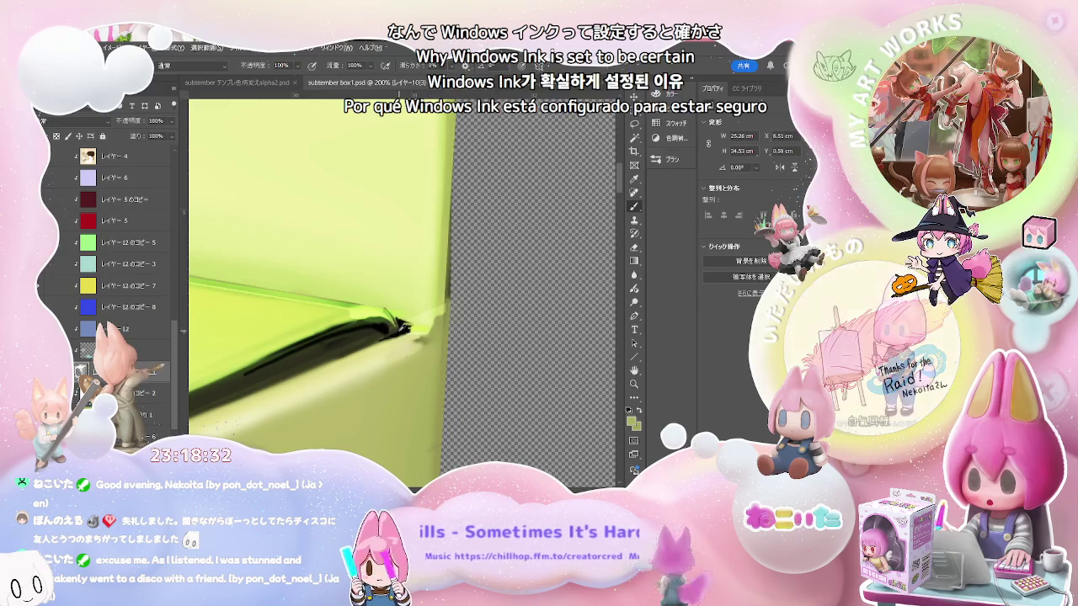
alt+click(403, 330)
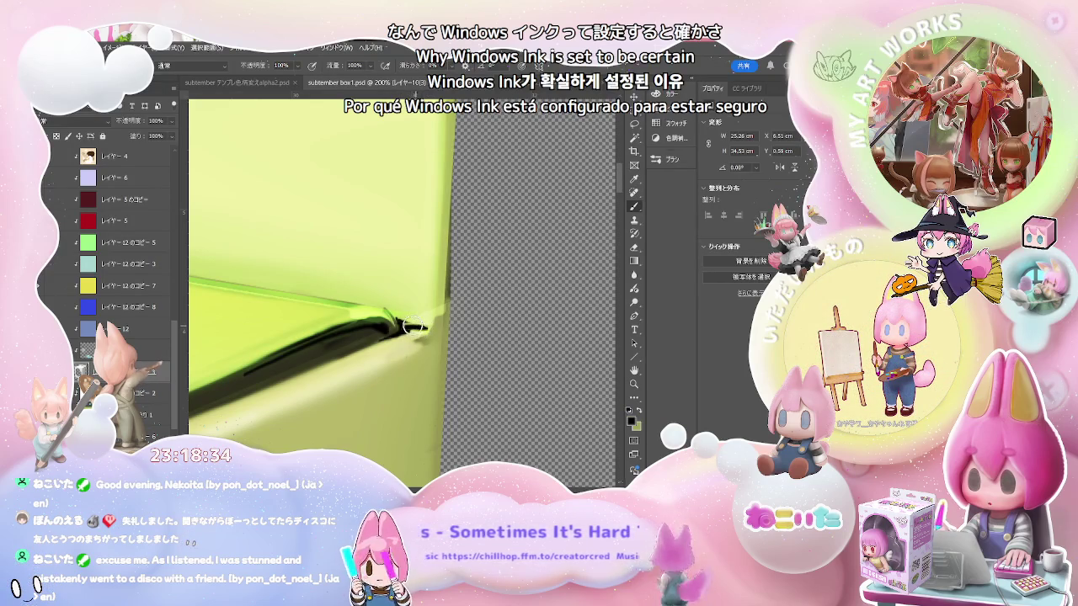
drag(415, 328, 425, 327)
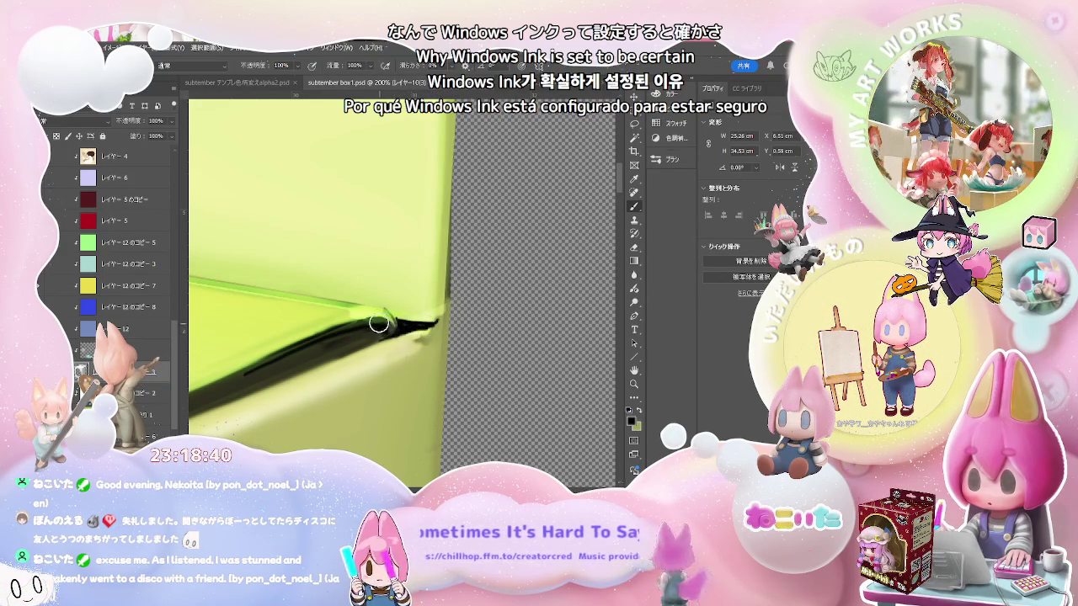
Check the whole box, then resample black and thicken the crease line near its tip
key(ctrl+minus)
key(ctrl+minus)
key(ctrl+minus)
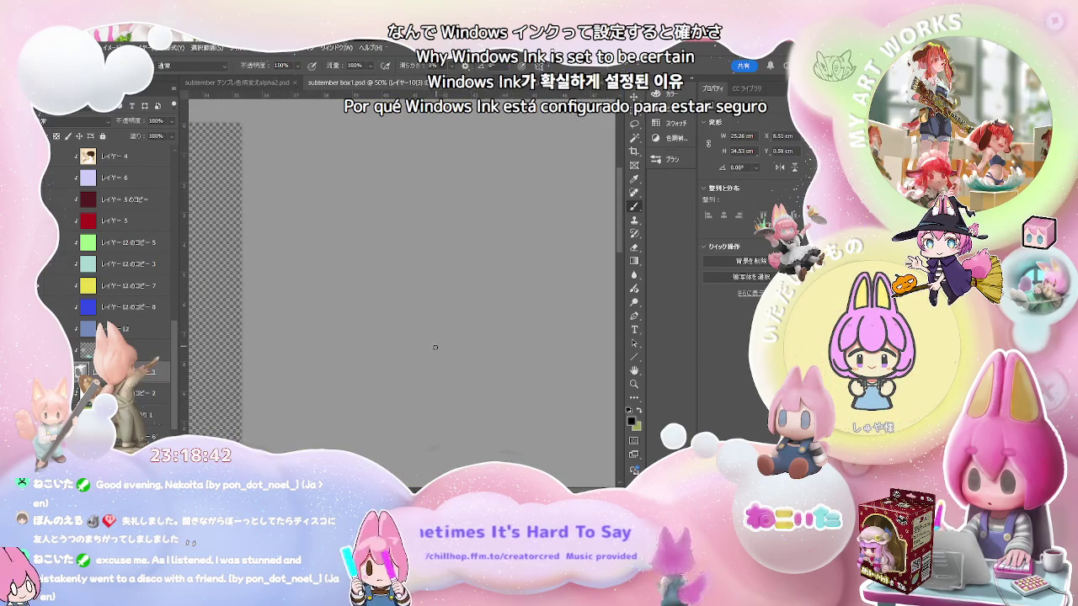
key(ctrl+minus)
key(ctrl+minus)
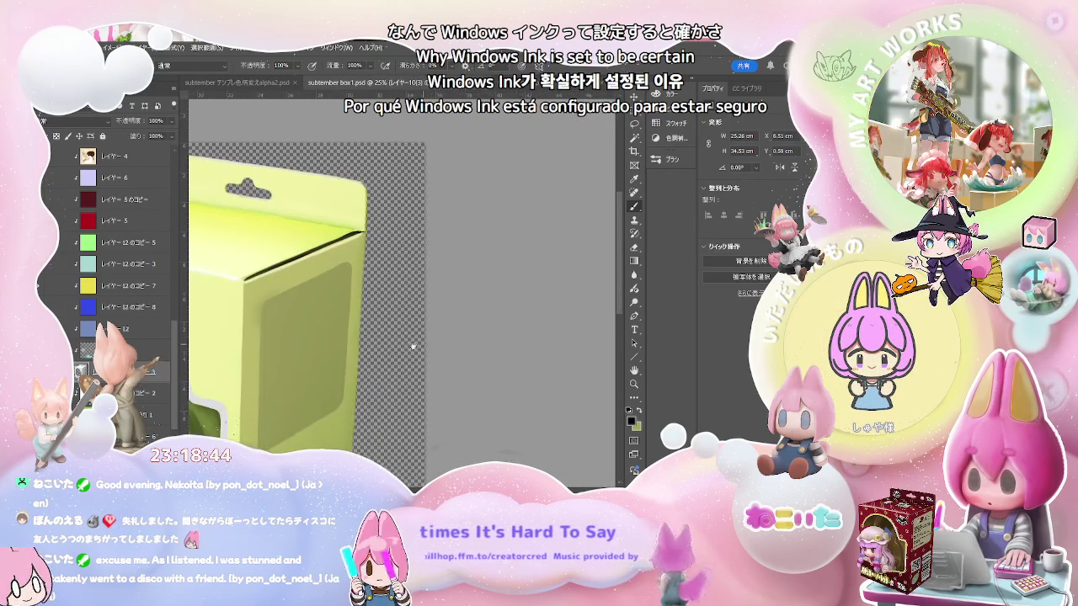
key(ctrl+minus)
key(ctrl+minus)
key(ctrl+plus)
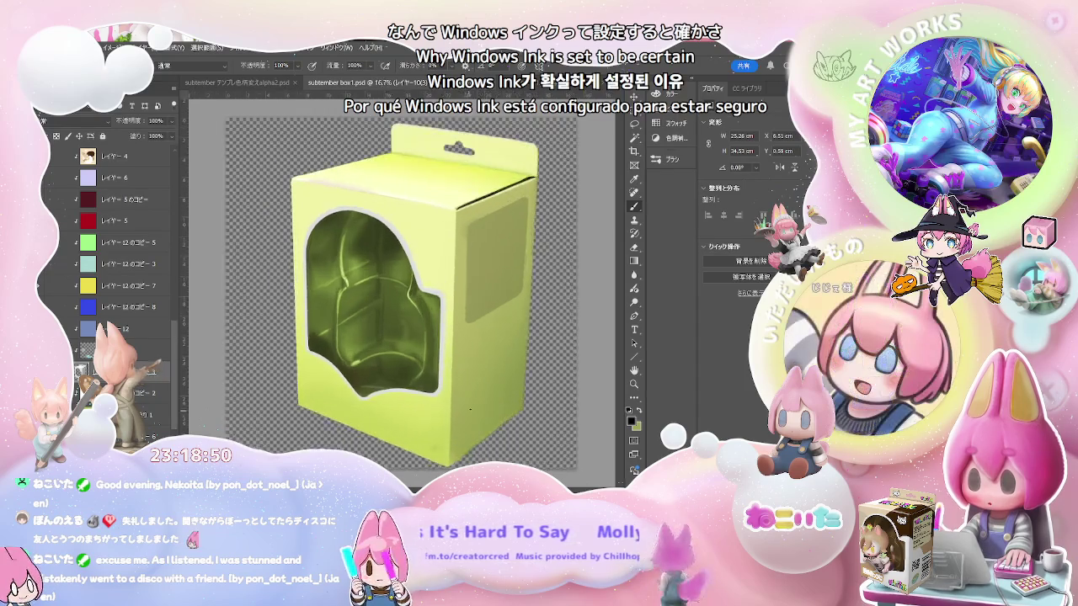
scroll(498, 210, up, 5)
scroll(533, 165, down, 1)
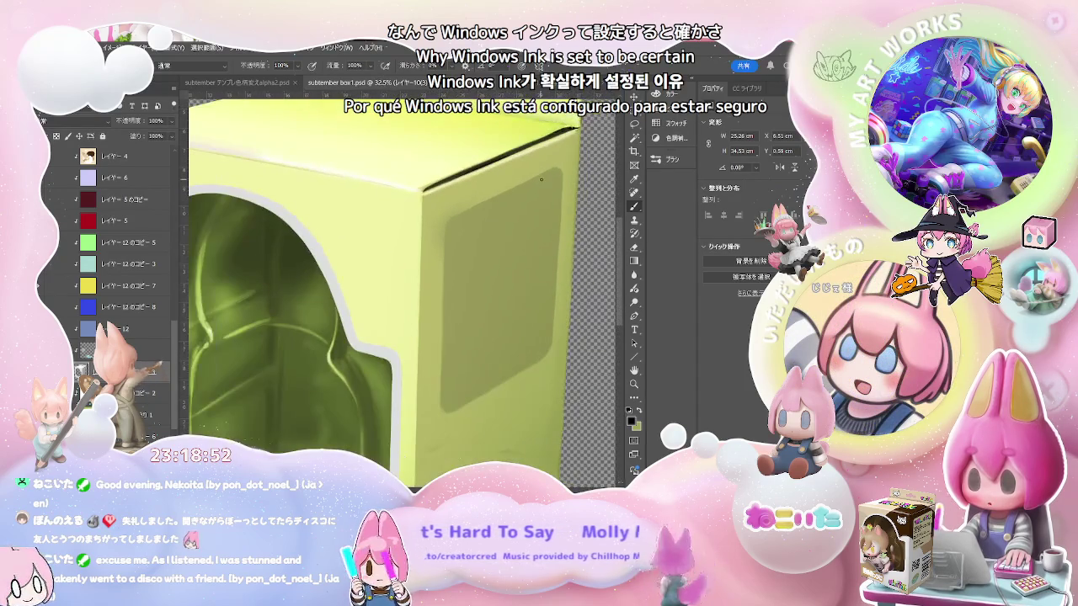
scroll(540, 179, up, 4)
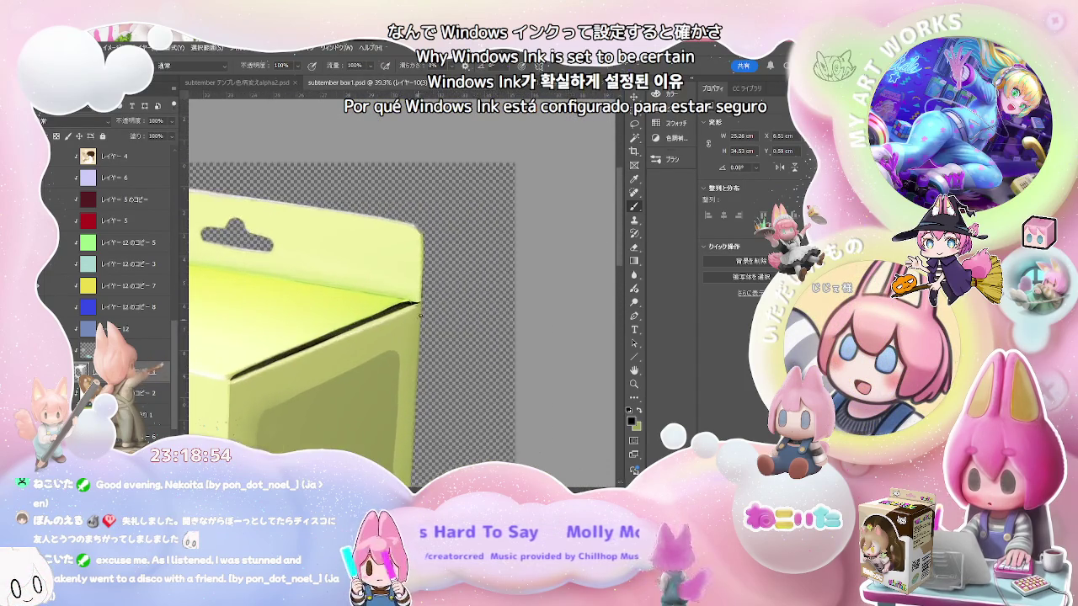
scroll(415, 315, up, 5)
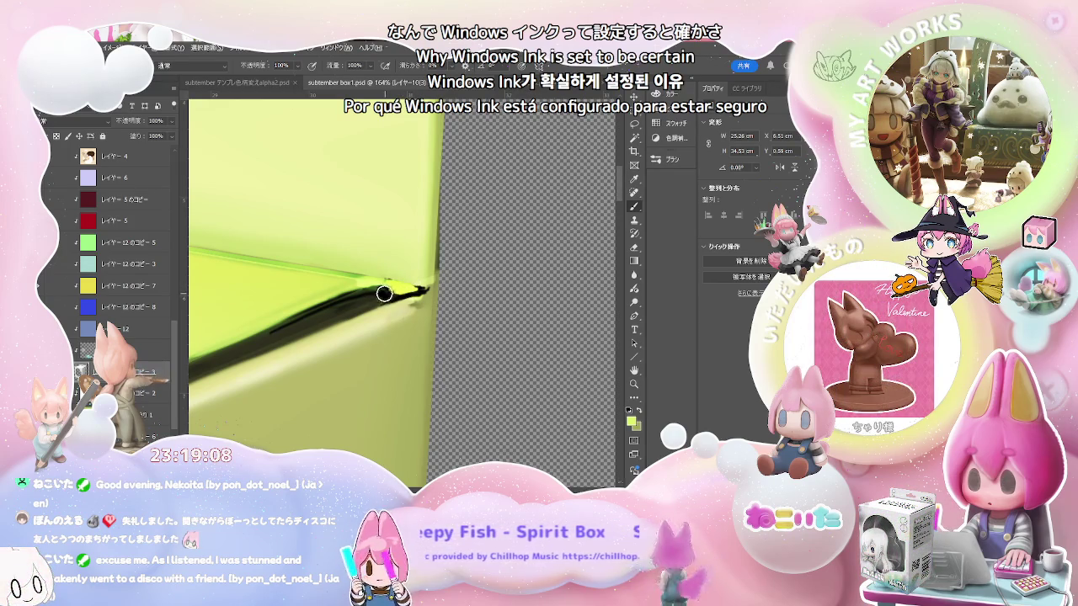
alt+click(385, 293)
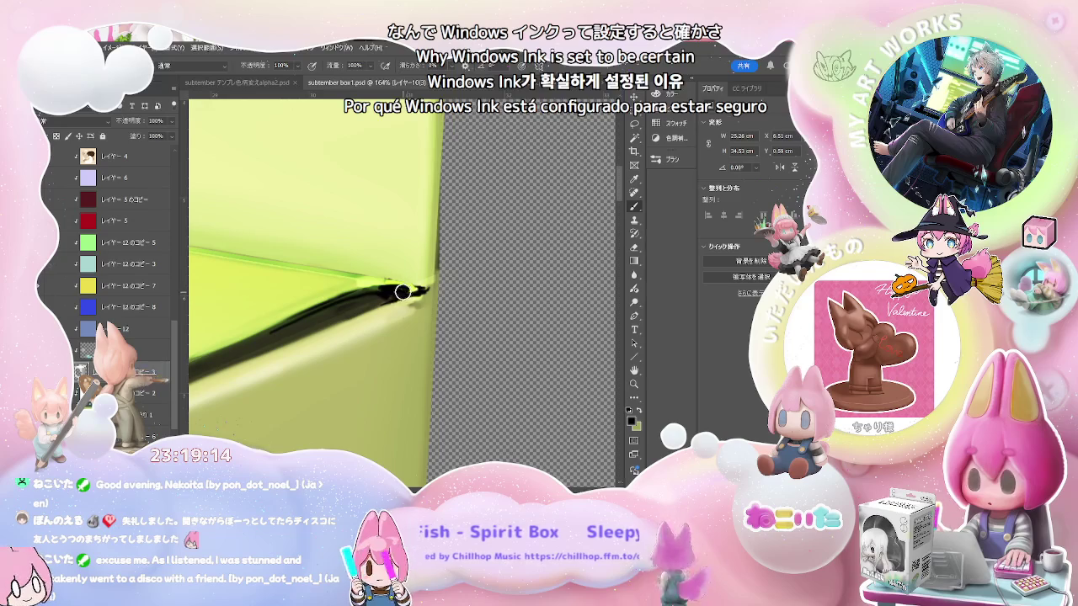
drag(401, 292, 362, 299)
key(ctrl+1)
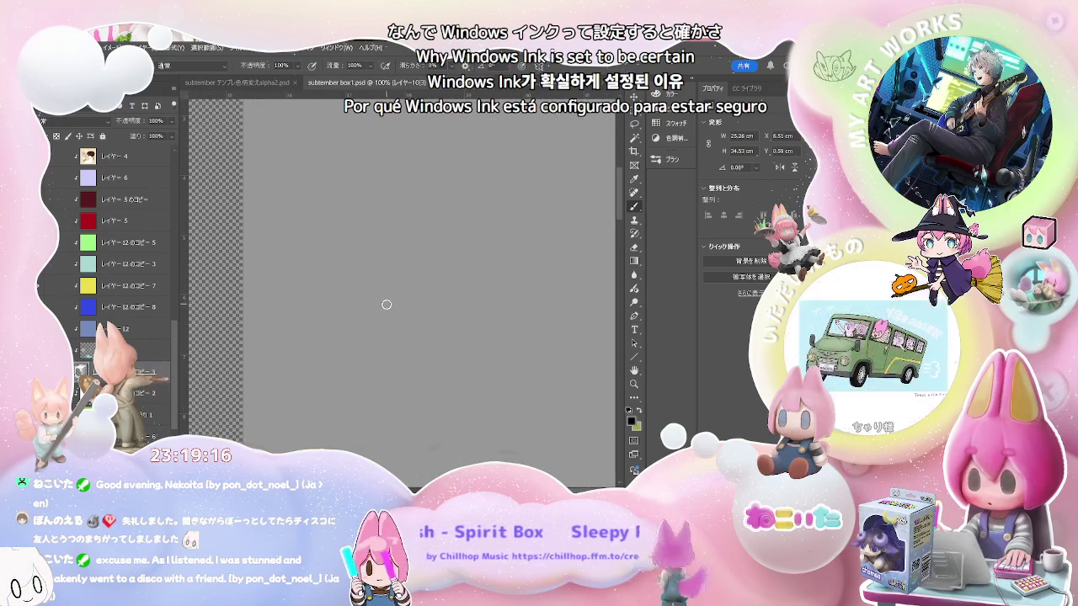
Pan across the canvas to survey the whole box
scroll(382, 308, down, 1)
scroll(378, 310, down, 1)
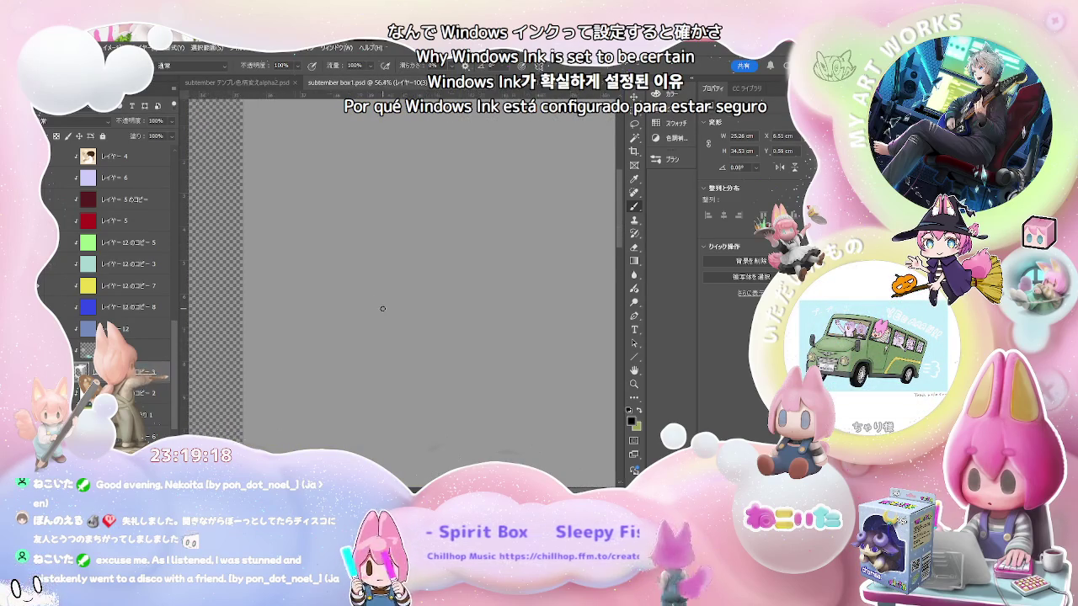
scroll(370, 313, down, 1)
scroll(364, 315, down, 1)
scroll(354, 323, left, 2)
scroll(373, 313, left, 2)
scroll(404, 326, left, 2)
scroll(413, 331, left, 2)
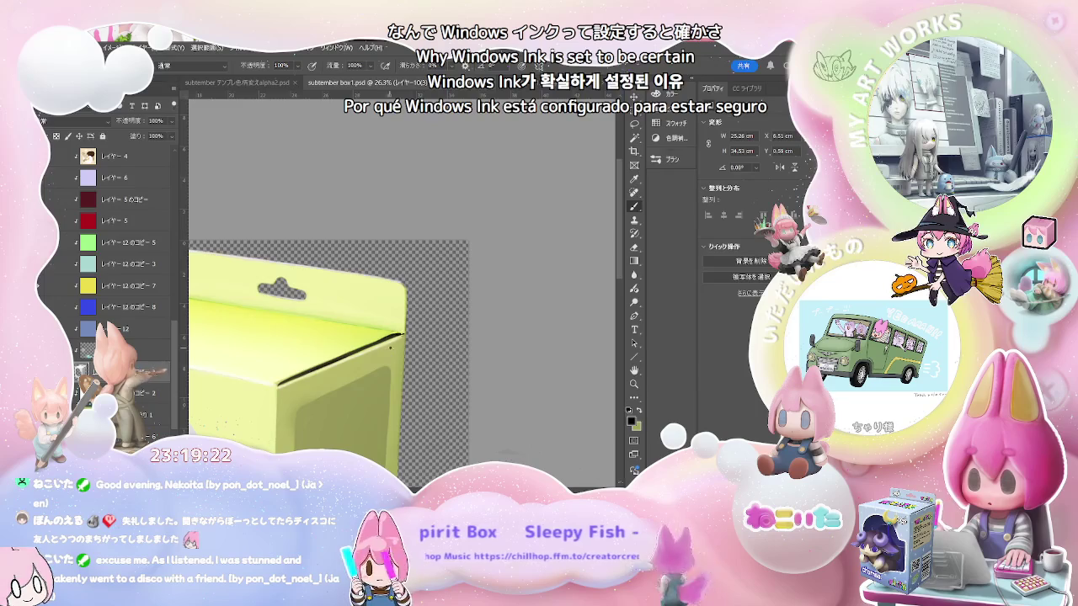
scroll(389, 346, up, 2)
scroll(404, 375, up, 1)
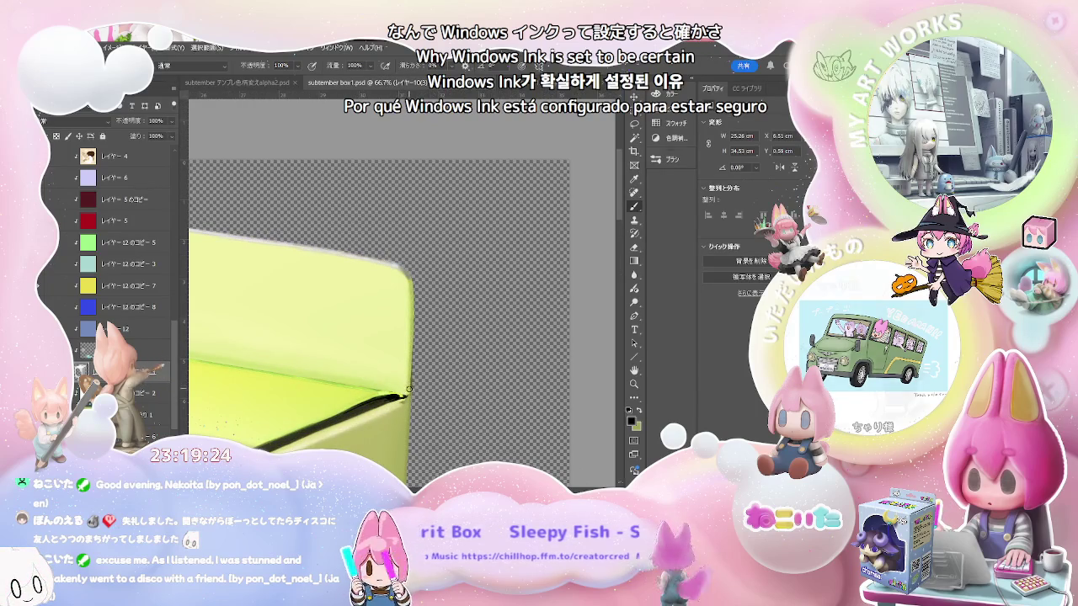
scroll(409, 389, up, 1)
scroll(419, 440, up, 1)
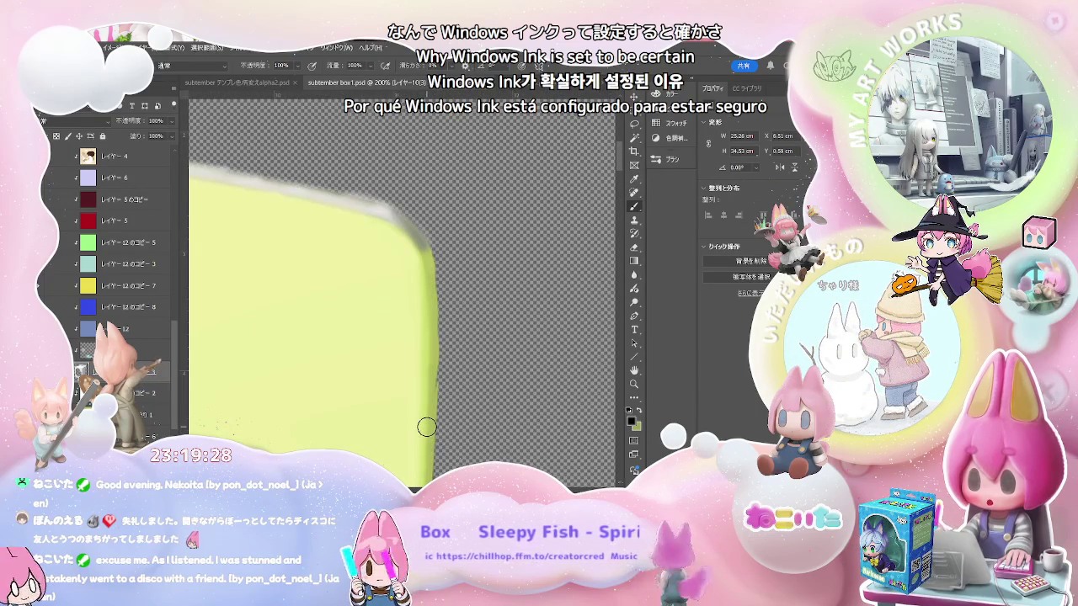
scroll(427, 427, down, 2)
scroll(426, 427, down, 2)
scroll(425, 428, down, 2)
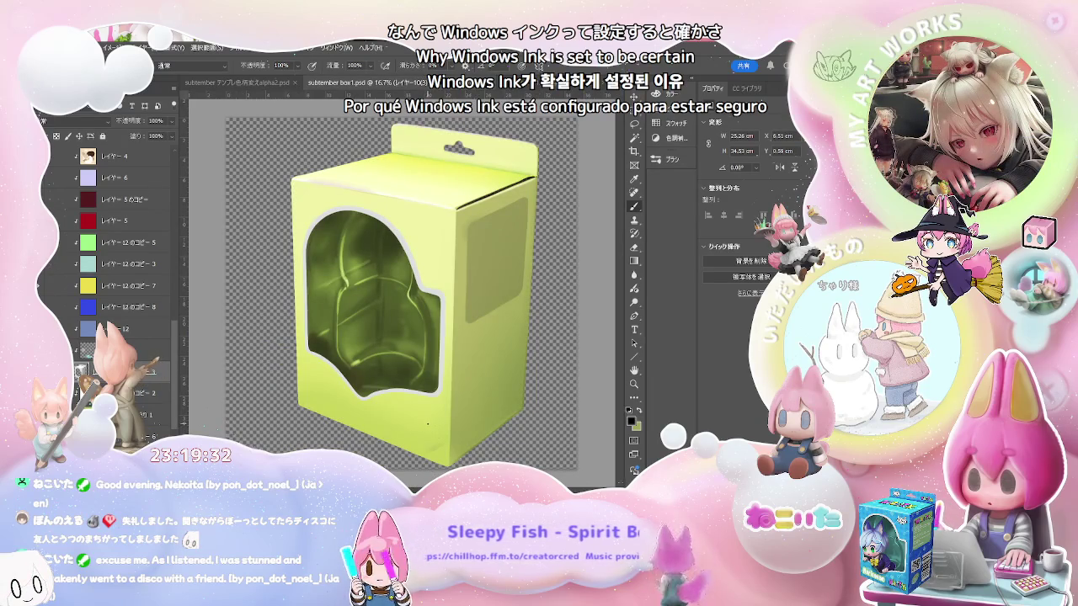
Zoom into the box corner, sample its light yellow-green, and undo the last edit
key(ctrl+plus)
key(ctrl+plus)
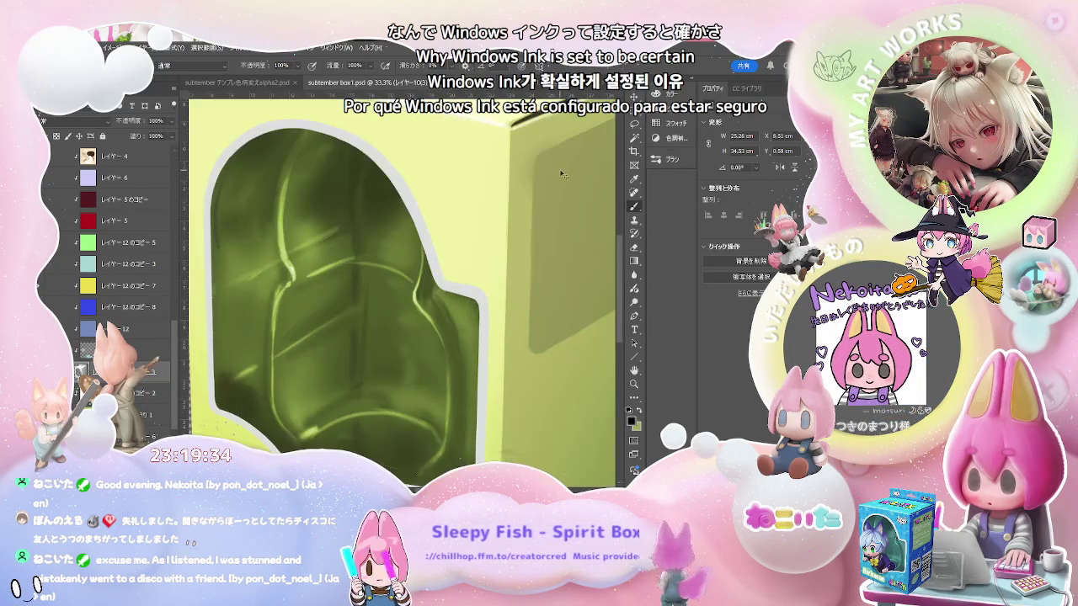
scroll(397, 287, down, 2)
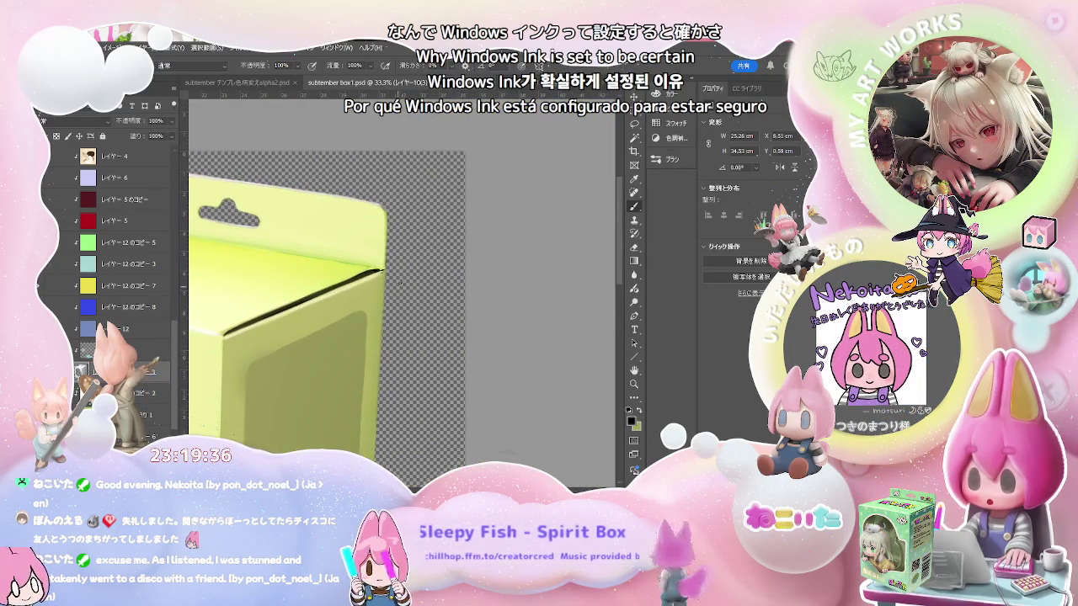
scroll(398, 286, up, 2)
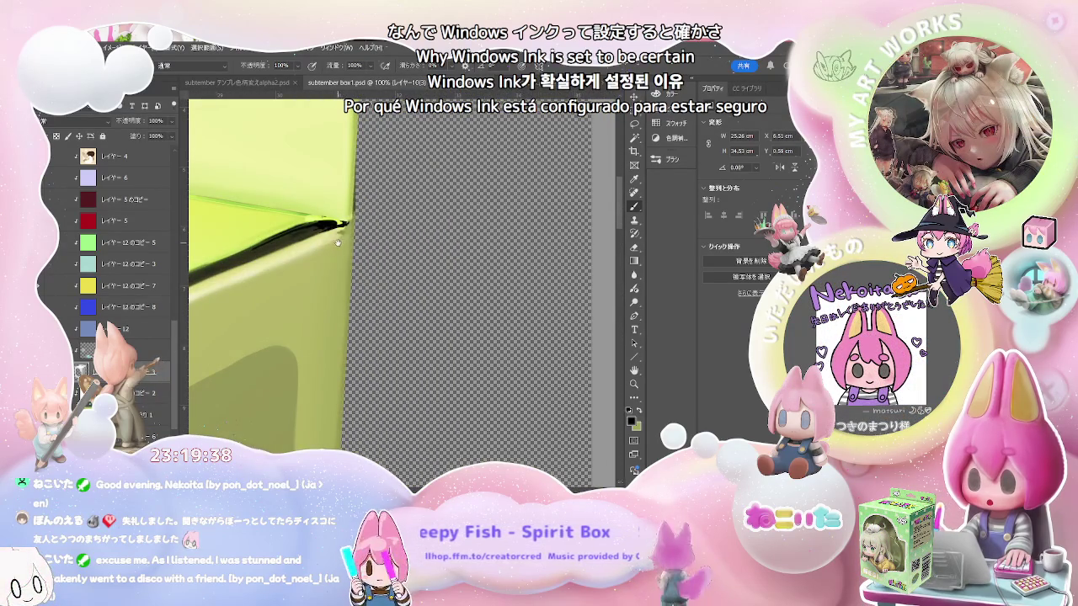
scroll(360, 238, up, 1)
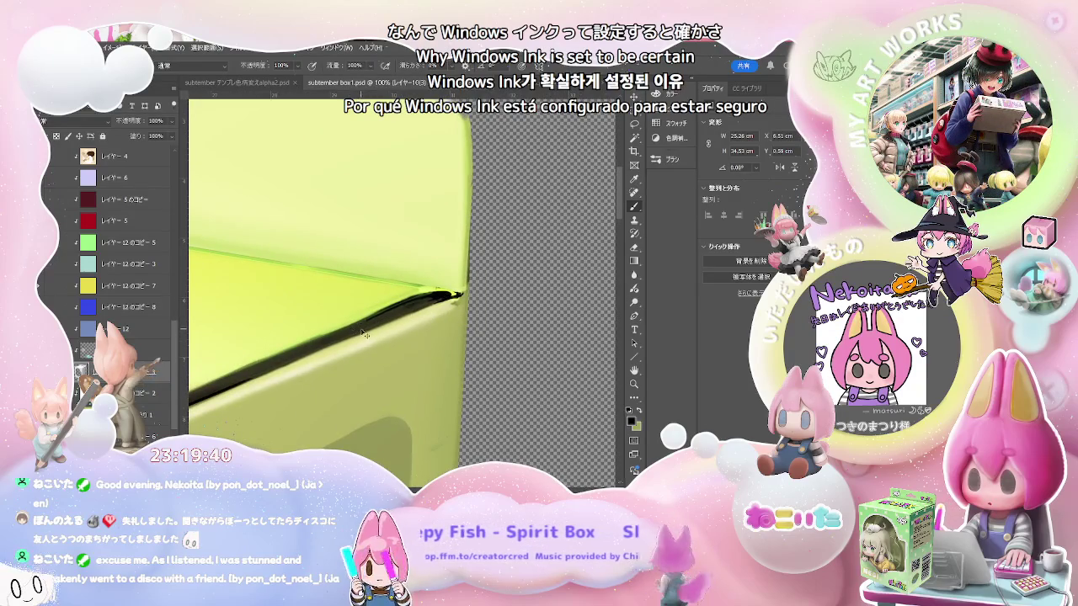
scroll(337, 341, down, 1)
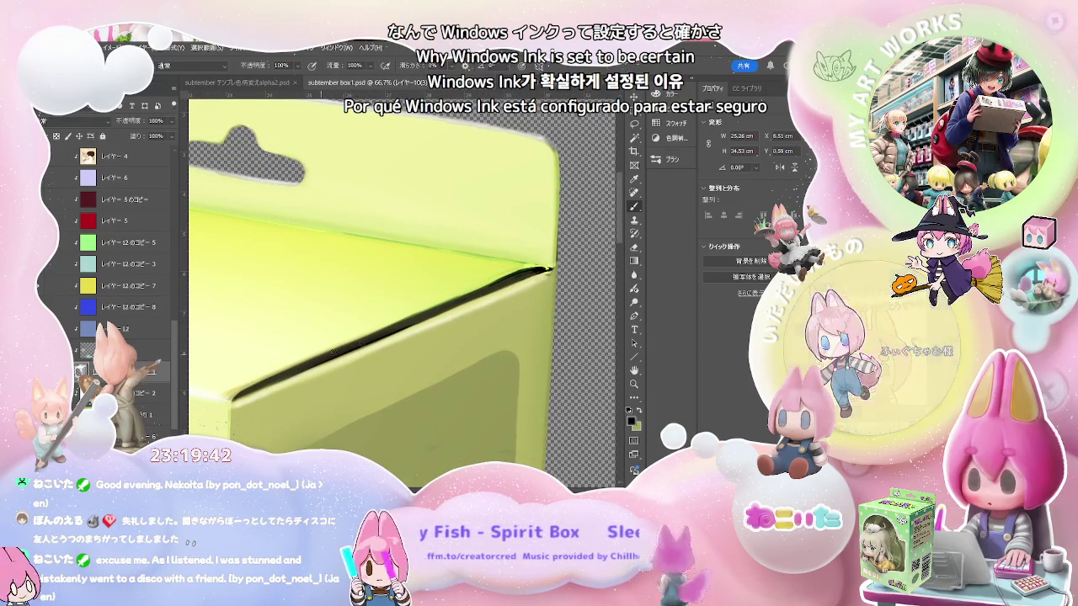
scroll(362, 344, up, 1)
scroll(391, 335, up, 1)
alt+click(255, 413)
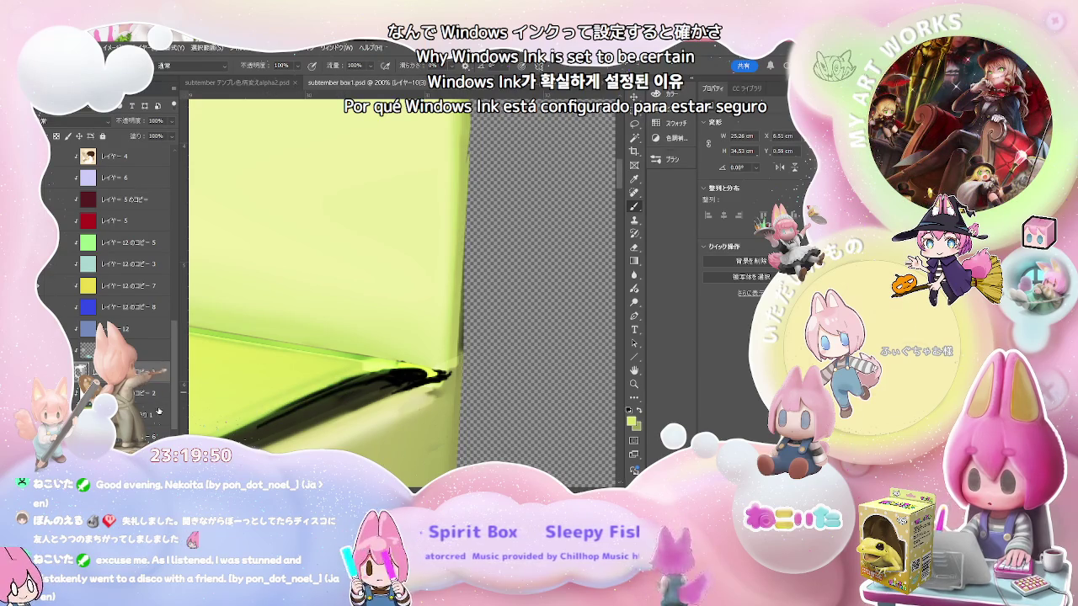
key(ctrl+z)
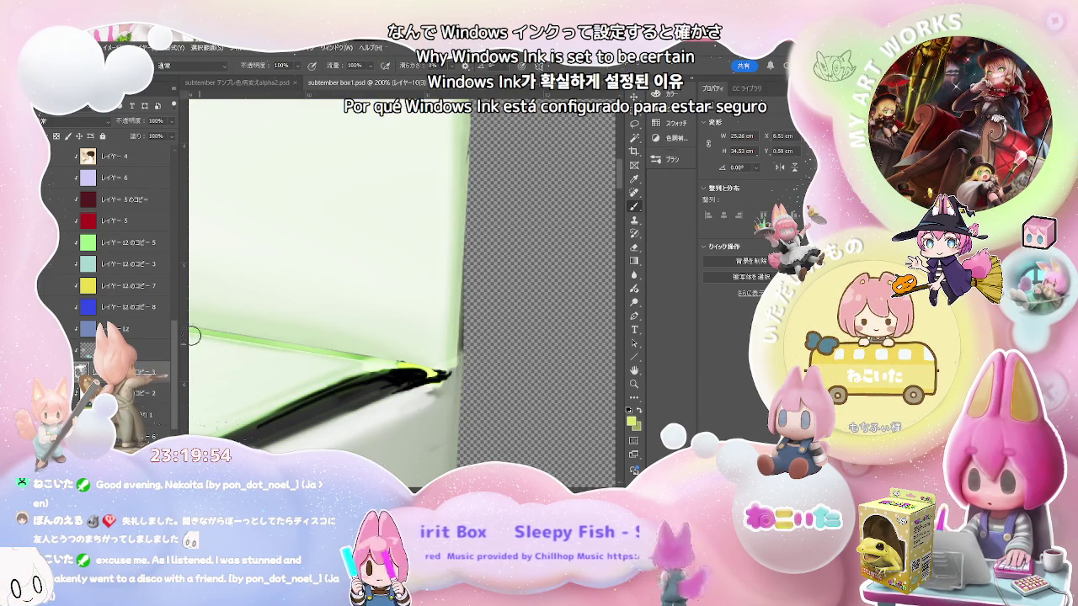
drag(174, 336, 169, 242)
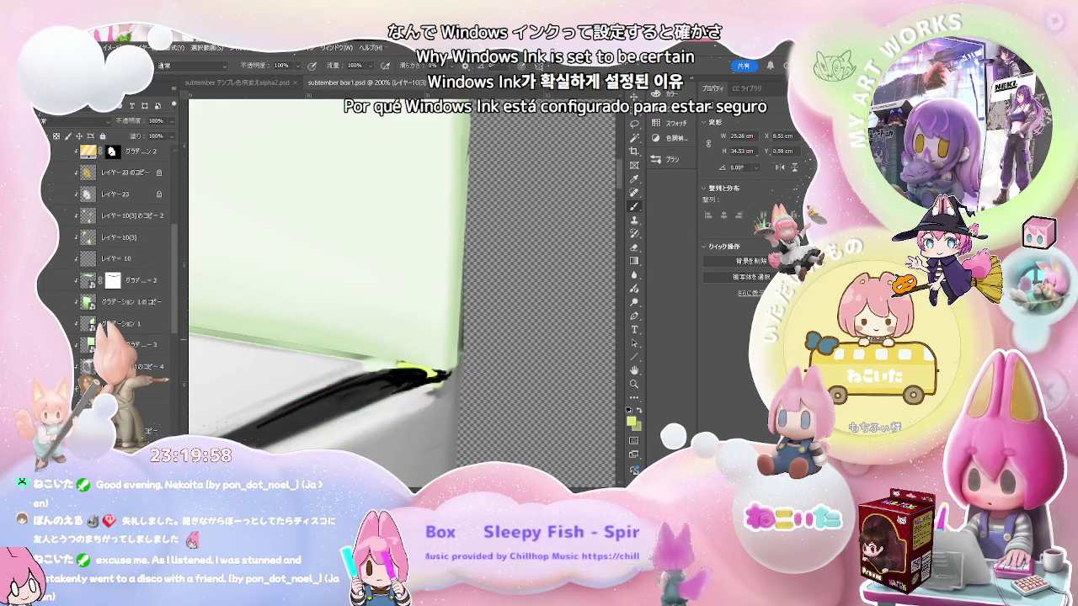
key(ctrl+z)
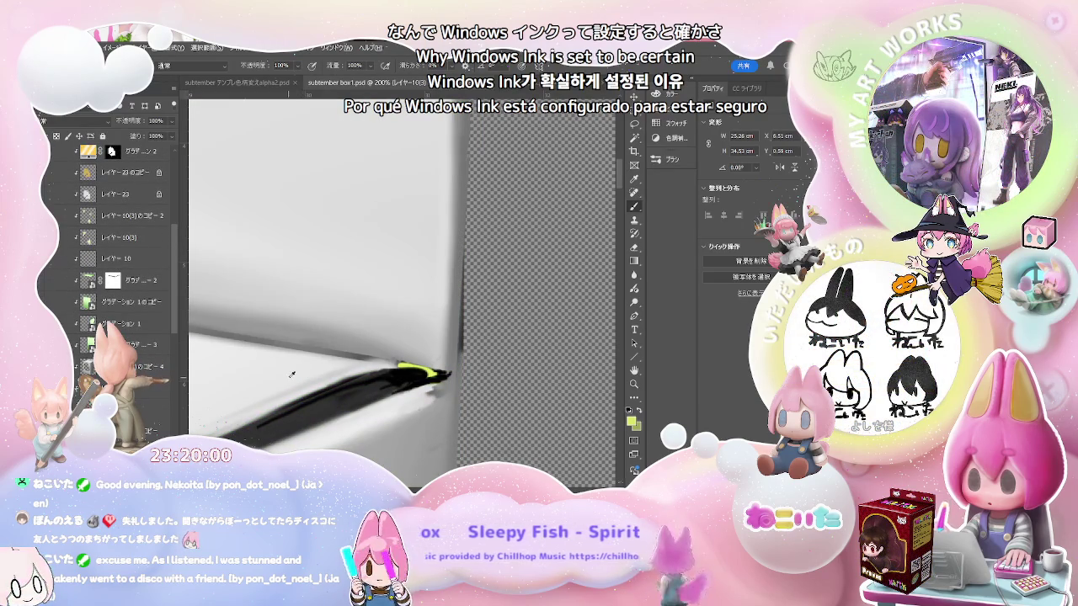
drag(268, 410, 309, 392)
key(ctrl+z)
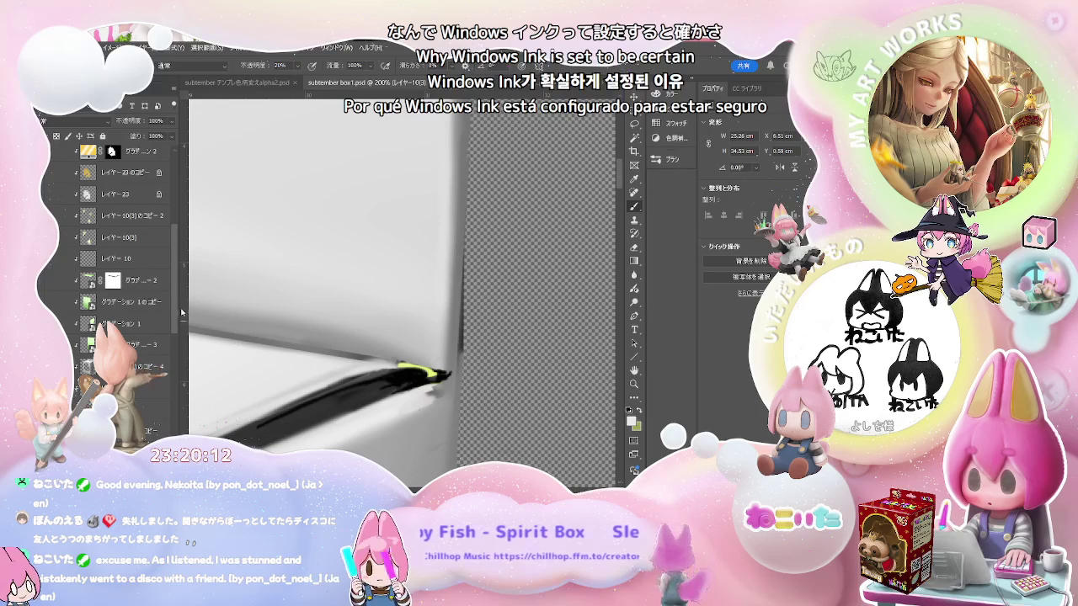
scroll(174, 317, down, 5)
scroll(174, 317, down, 5)
scroll(174, 318, down, 3)
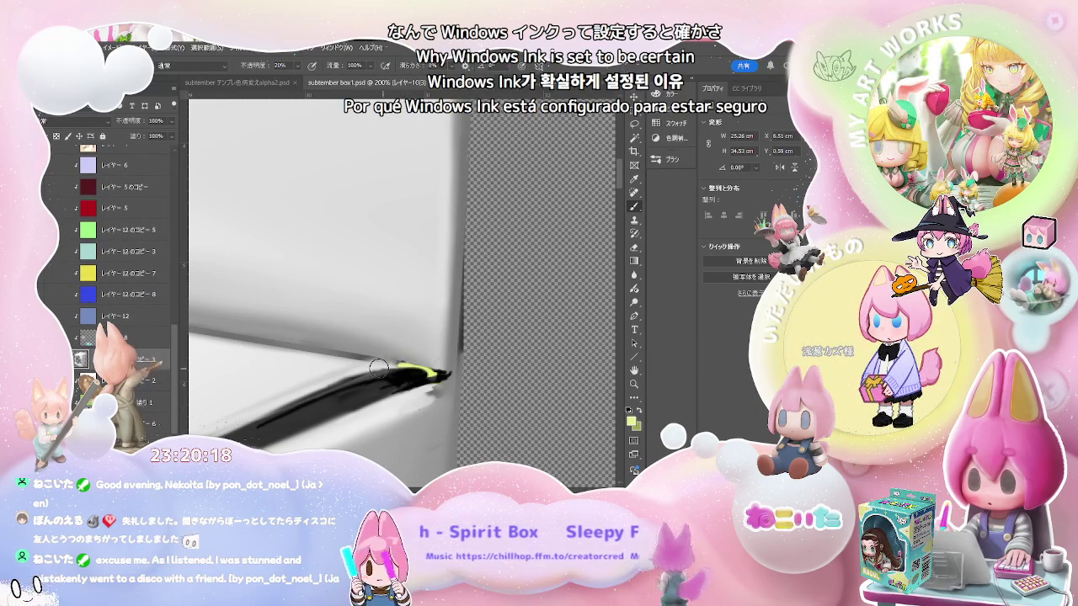
scroll(170, 200, up, 3)
scroll(170, 199, up, 3)
scroll(171, 199, up, 3)
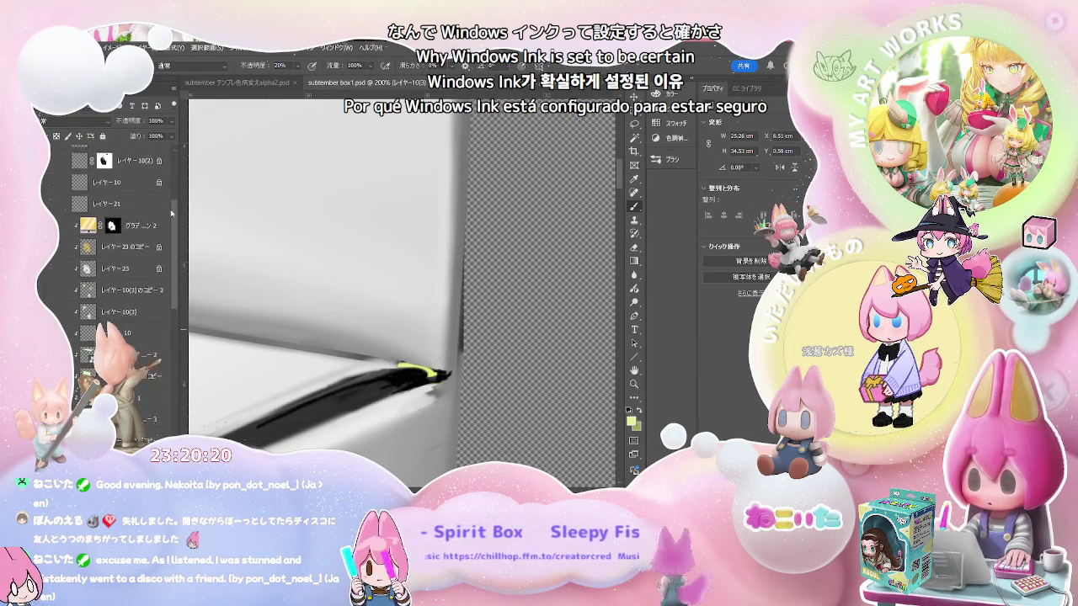
scroll(170, 200, up, 3)
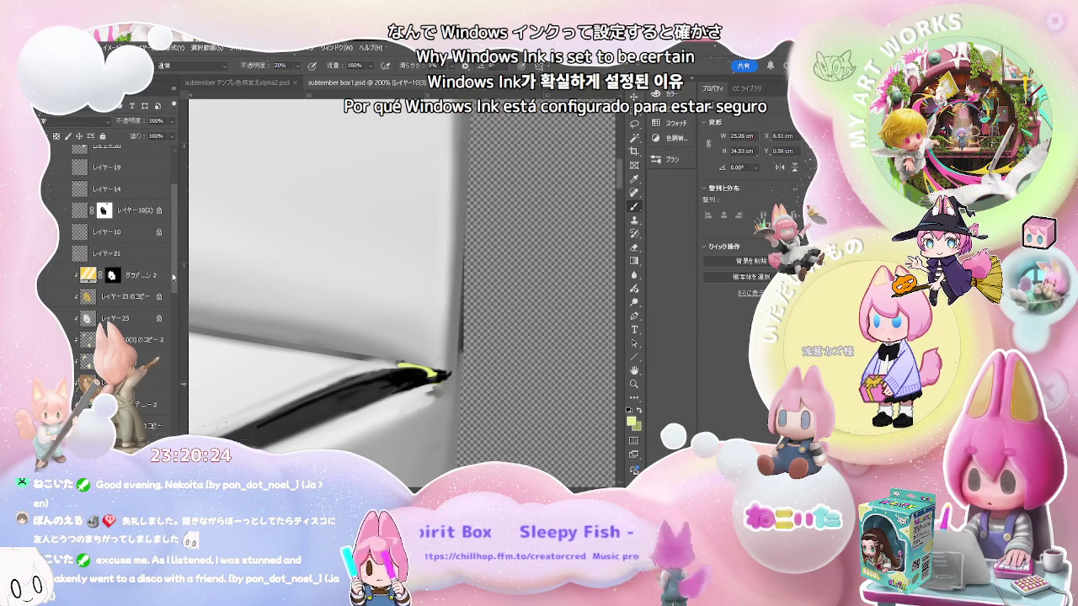
scroll(174, 276, up, 3)
scroll(174, 276, up, 2)
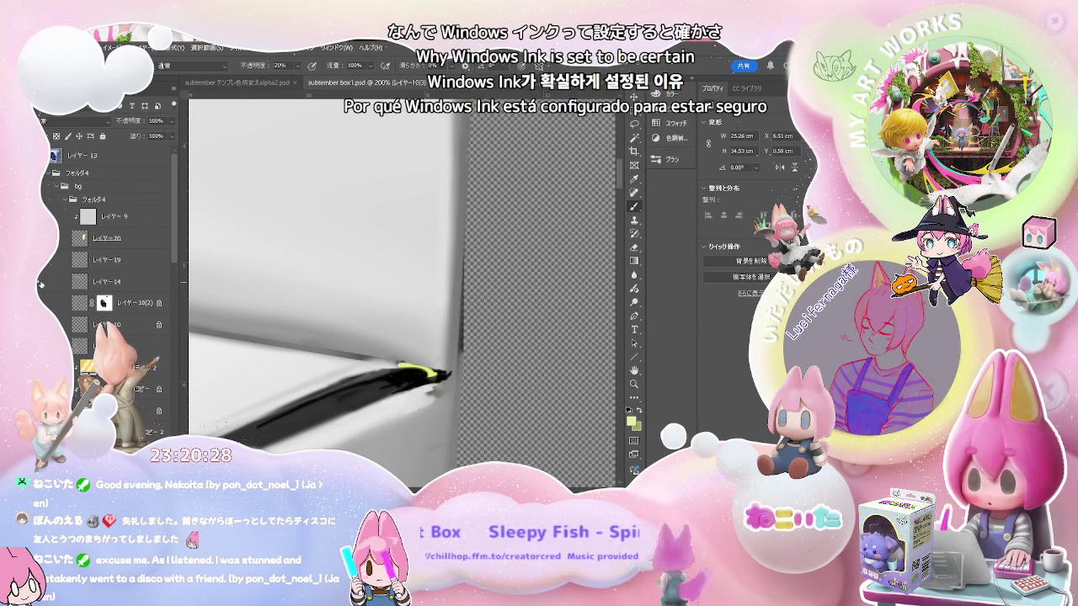
scroll(178, 250, down, 2)
scroll(177, 251, down, 3)
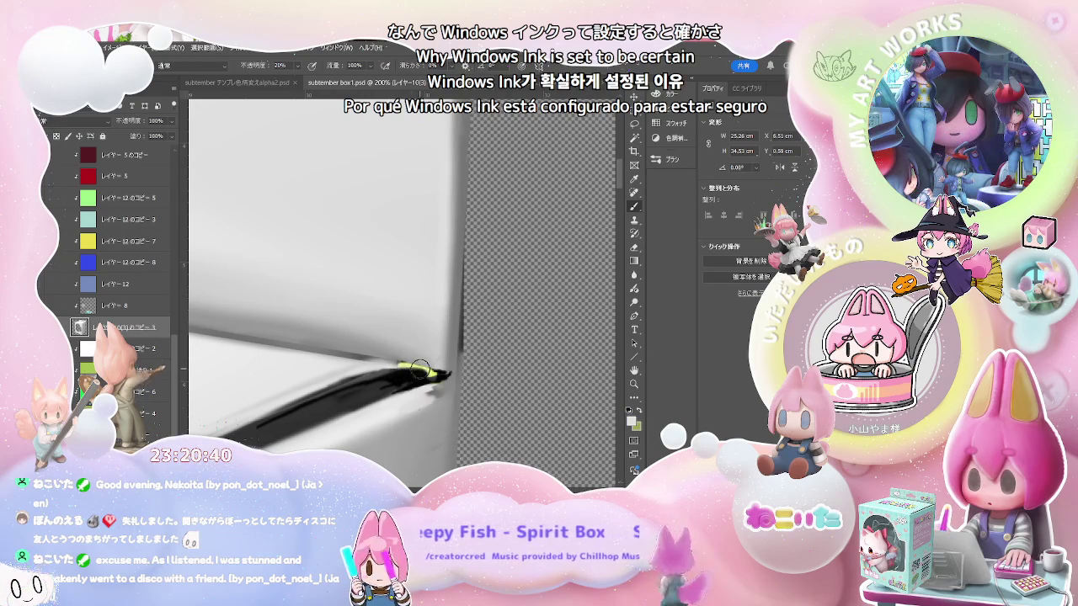
At 100% brush opacity, paint out the yellow-green fleck in grey and lighten the dark edge stroke
drag(436, 376, 387, 374)
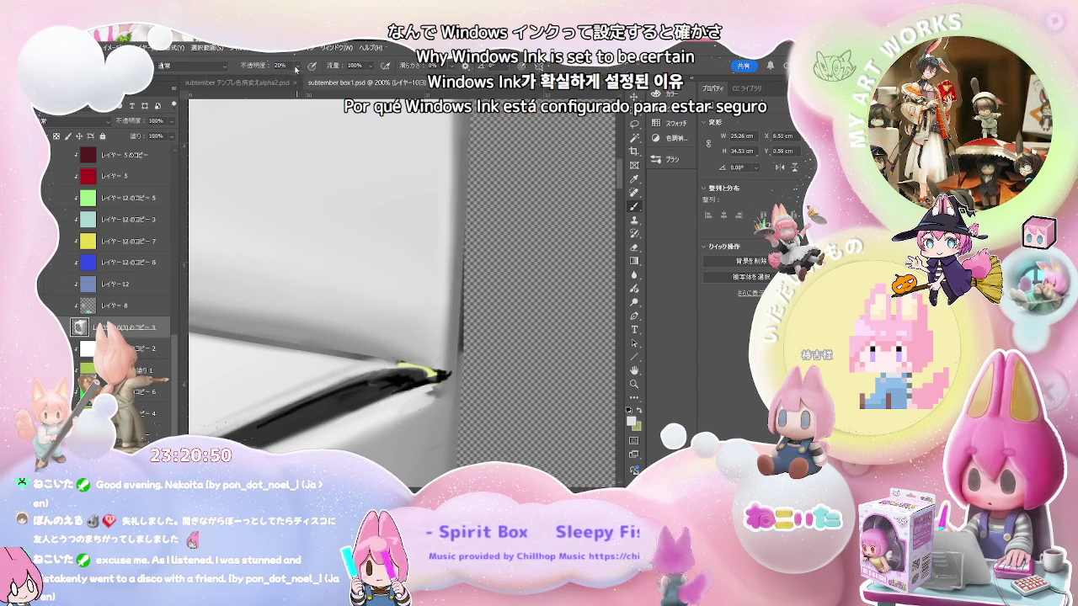
key(0)
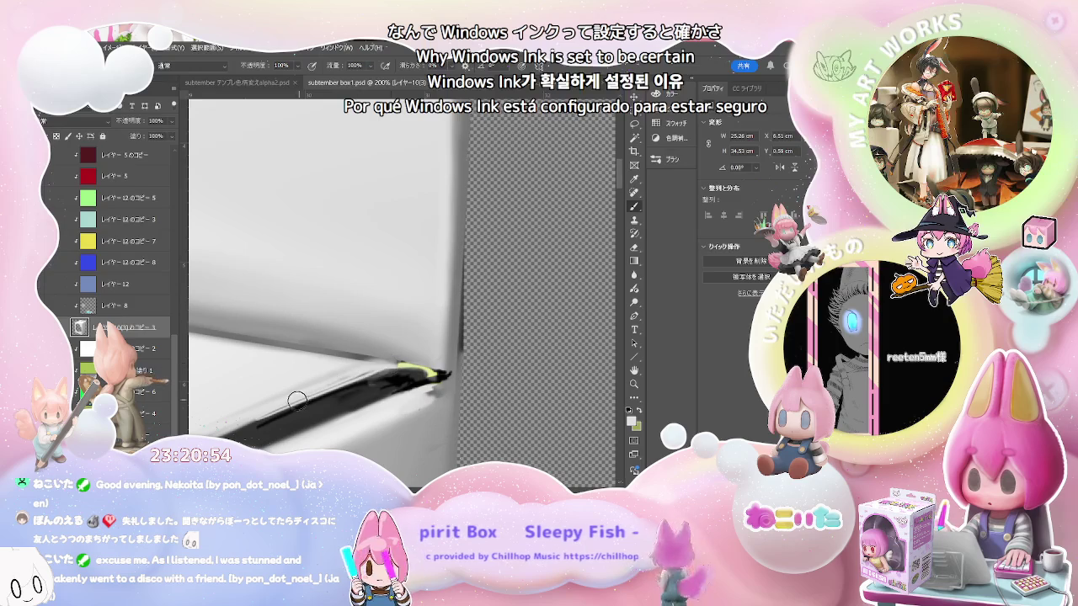
drag(273, 411, 421, 370)
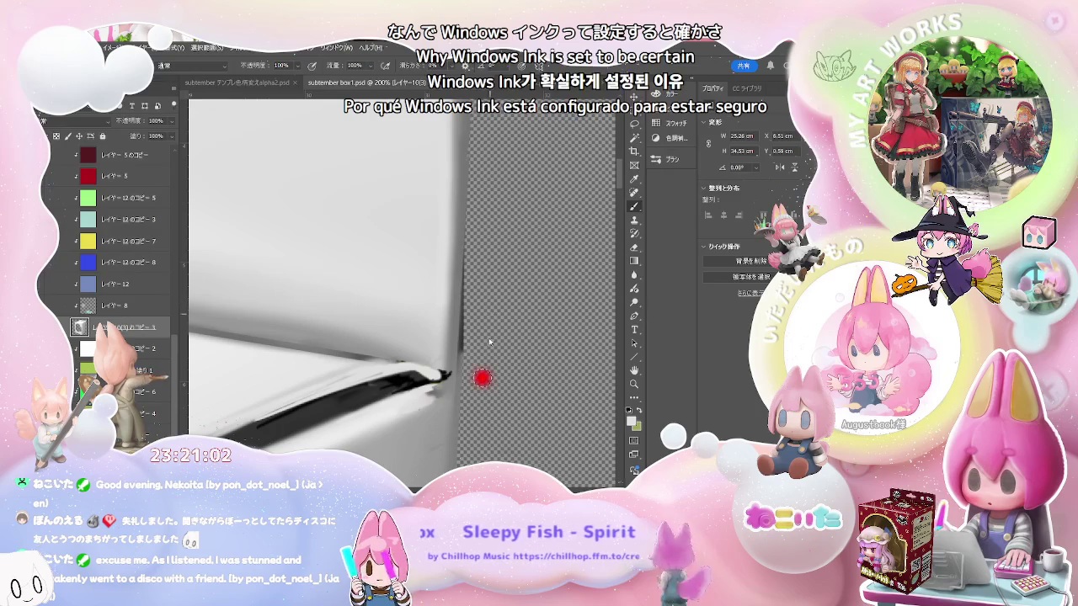
click(482, 378)
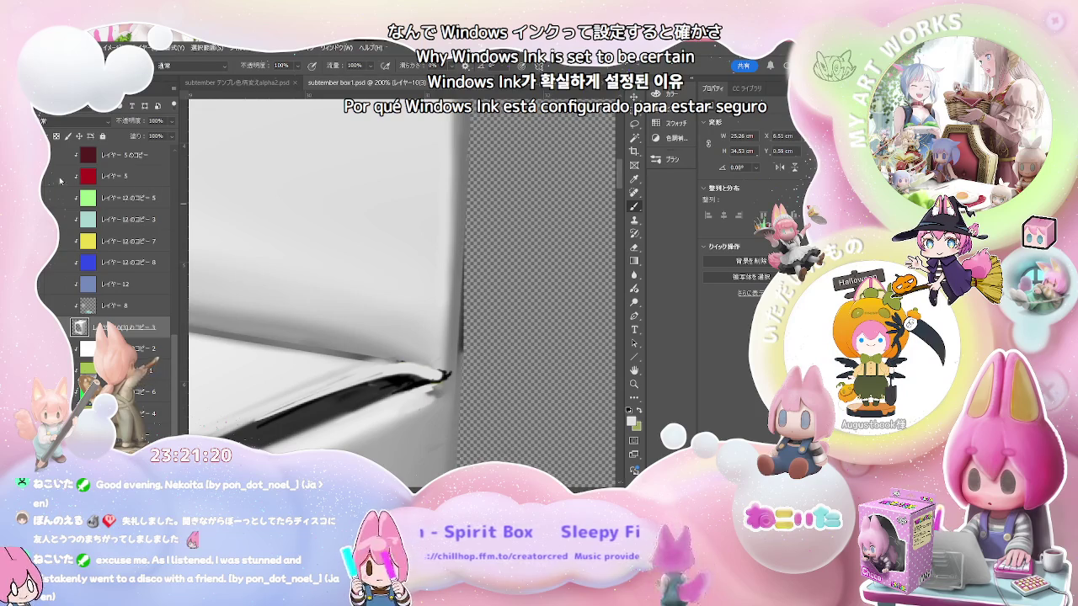
mouse_move(408, 358)
mouse_down()
mouse_move(362, 375)
mouse_move(436, 373)
mouse_move(362, 386)
mouse_up()
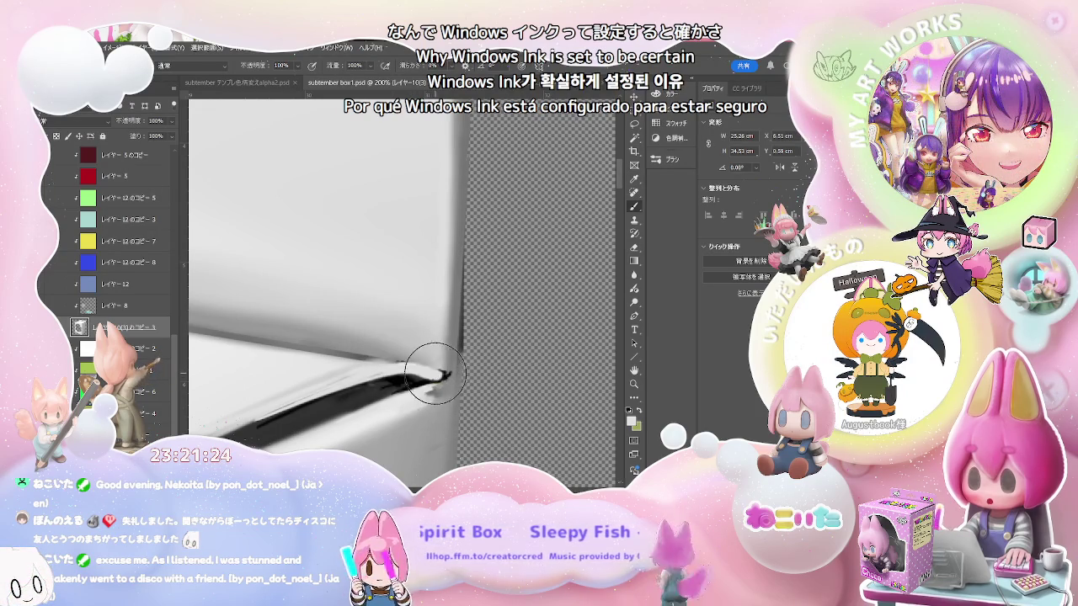
mouse_move(426, 355)
mouse_down()
mouse_move(387, 368)
mouse_move(412, 367)
mouse_up()
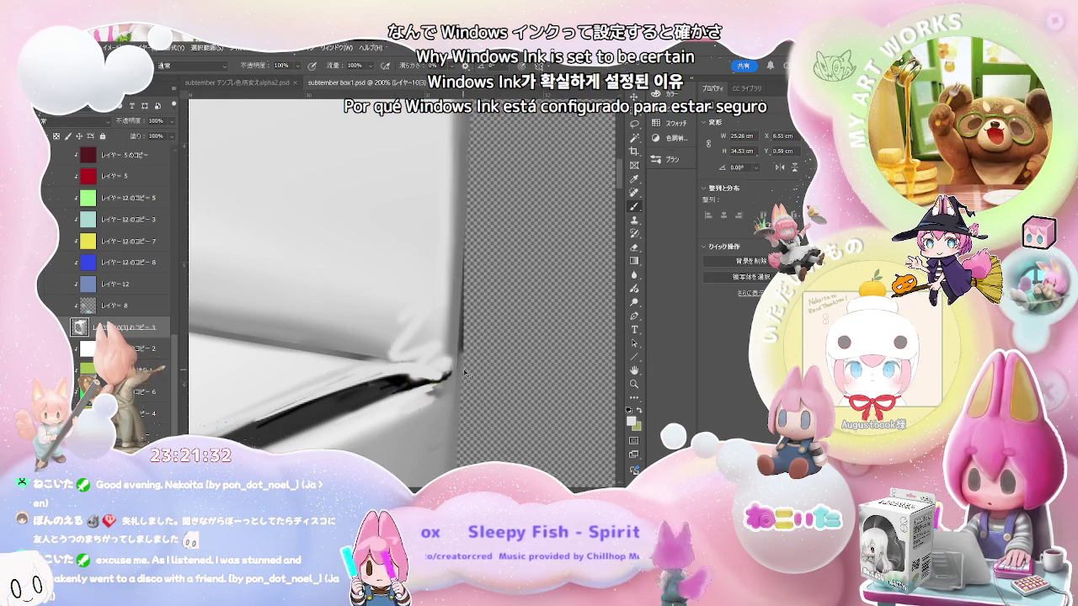
drag(446, 346, 466, 348)
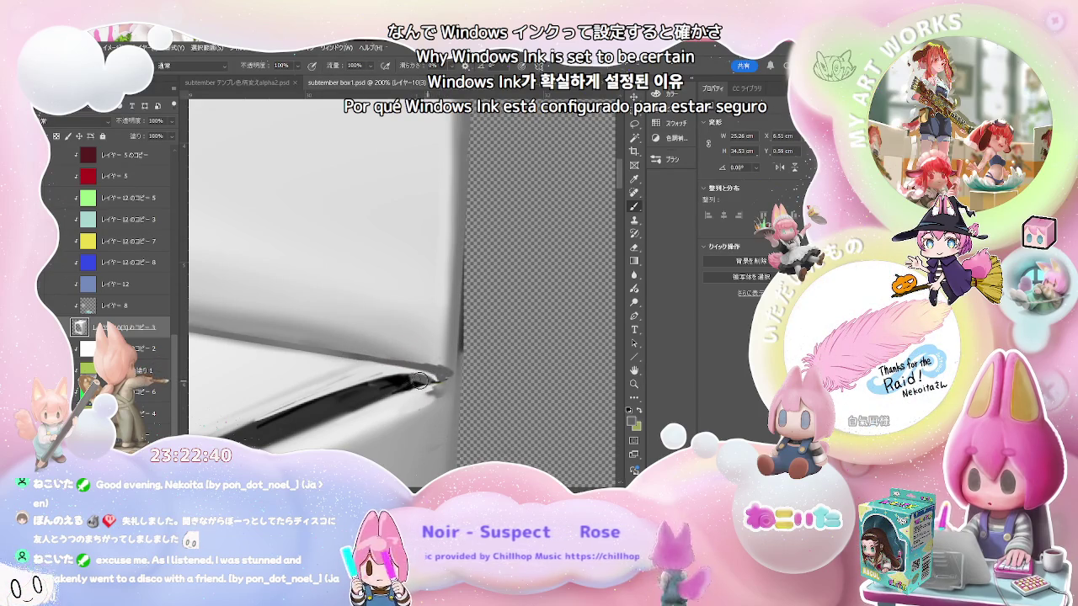
Darken the corner's edge stroke and extend it leftward
drag(395, 379, 413, 379)
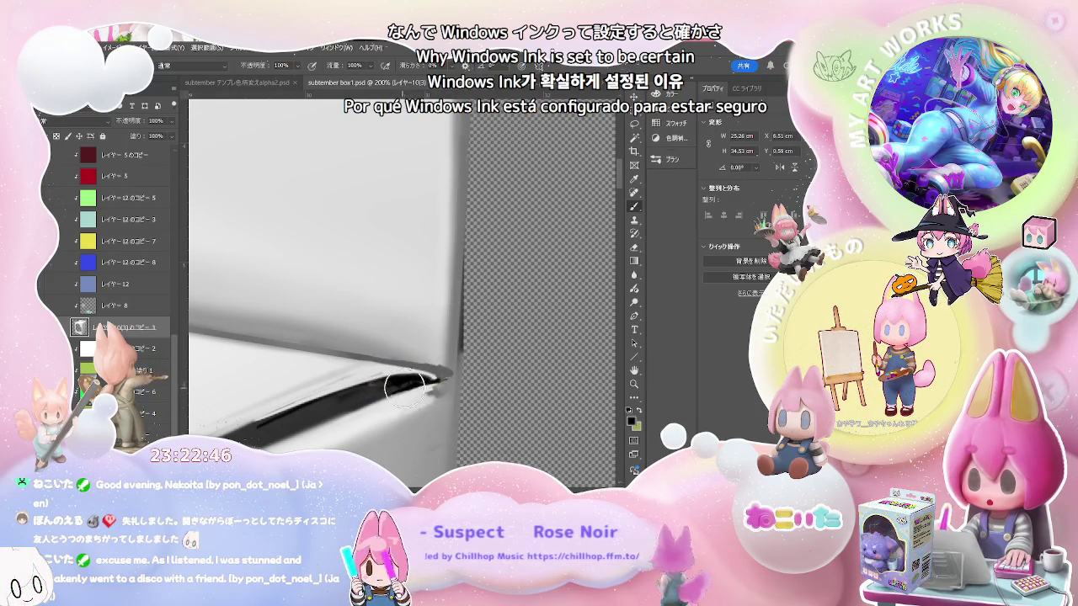
mouse_move(385, 389)
mouse_down()
mouse_move(369, 393)
mouse_move(433, 374)
mouse_up()
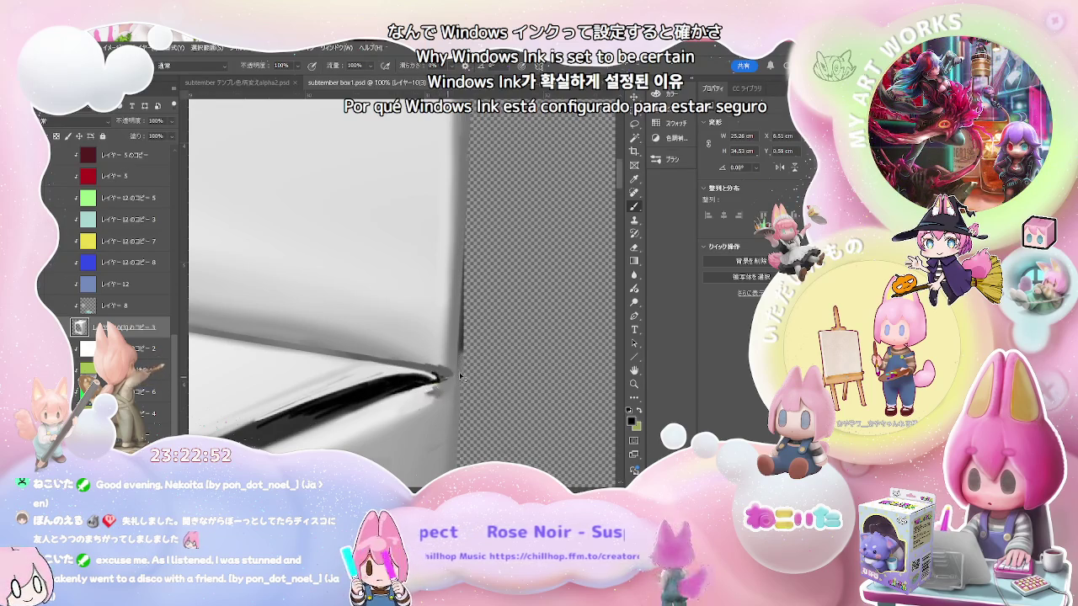
key(ctrl+minus)
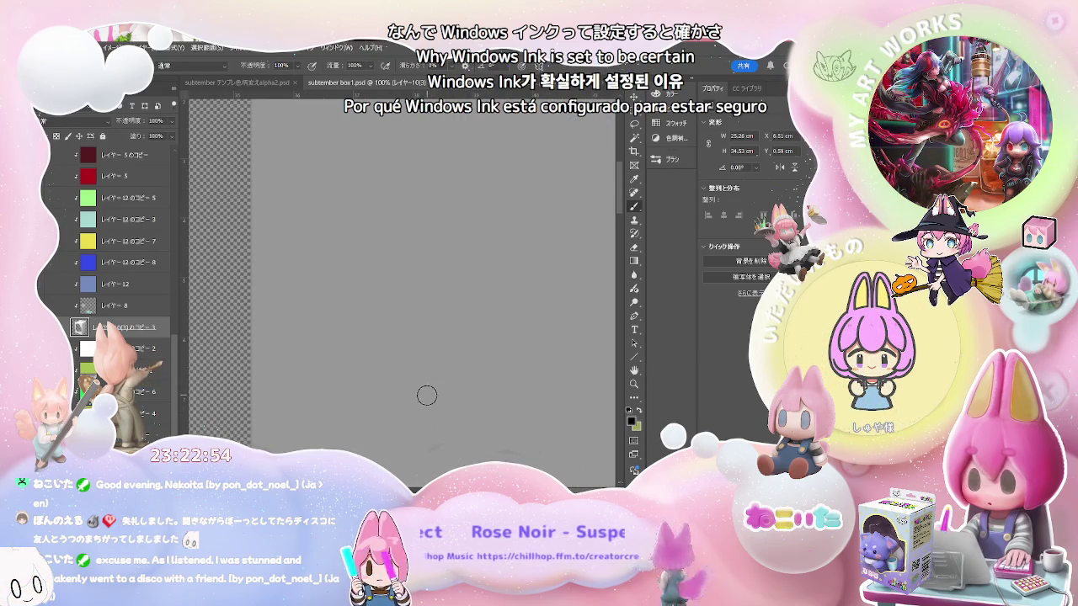
Inspect the box's side edge at 100% and 300%, then zoom out to 33.3%
scroll(430, 396, down, 1)
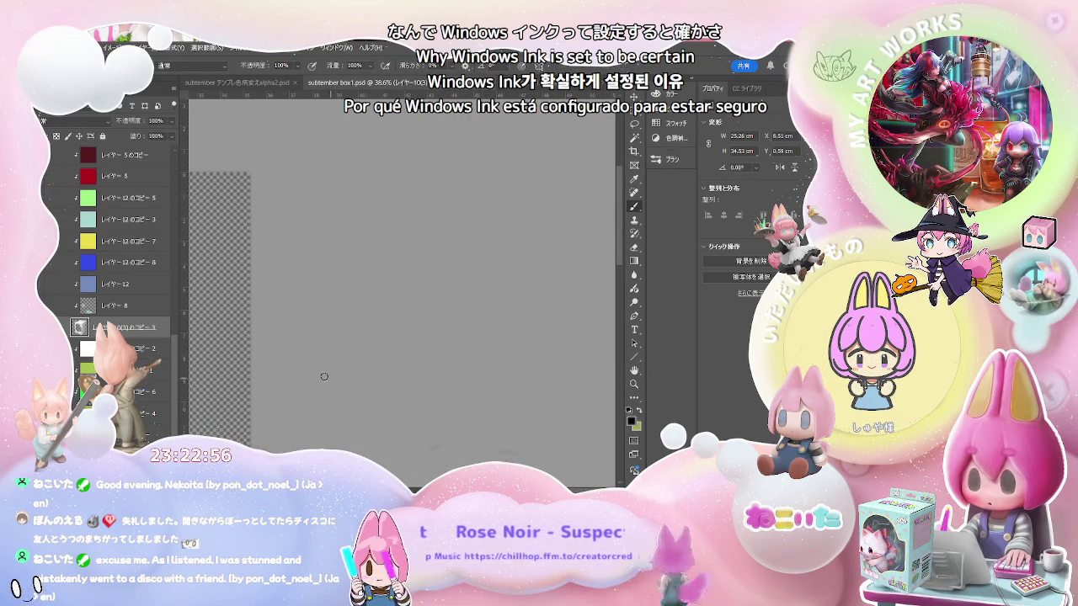
scroll(317, 378, down, 3)
scroll(355, 266, up, 1)
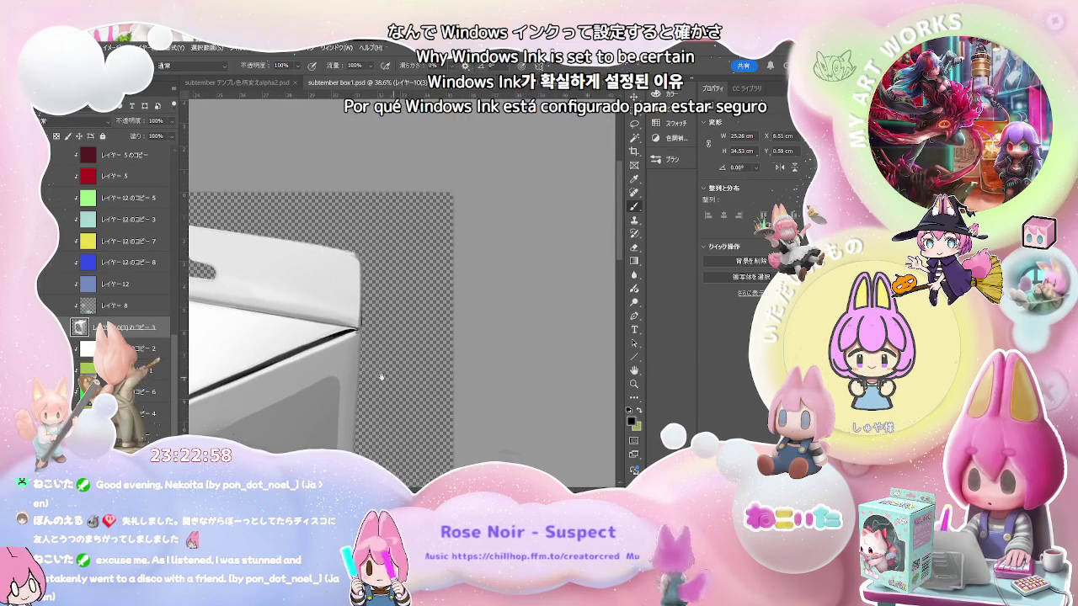
scroll(361, 313, up, 2)
scroll(360, 313, up, 2)
scroll(353, 332, up, 2)
scroll(346, 351, up, 2)
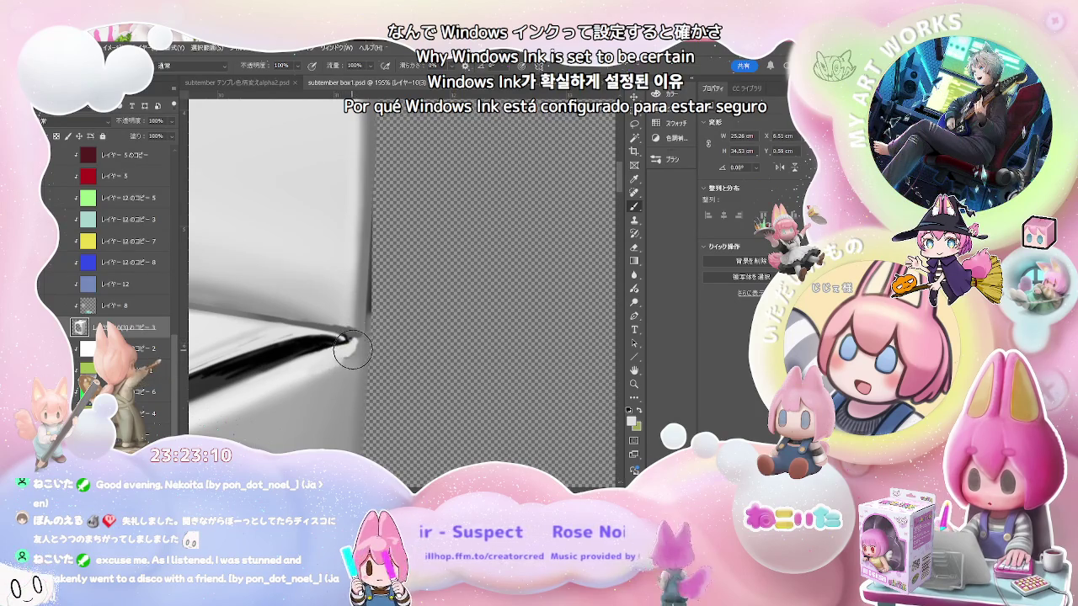
key(ctrl+1)
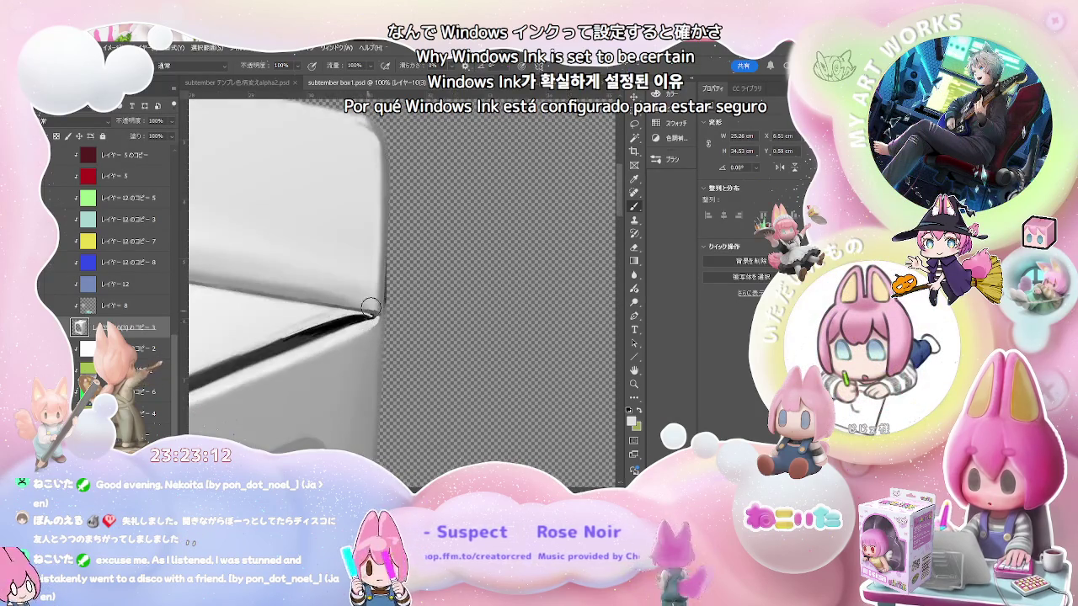
key(ctrl+plus)
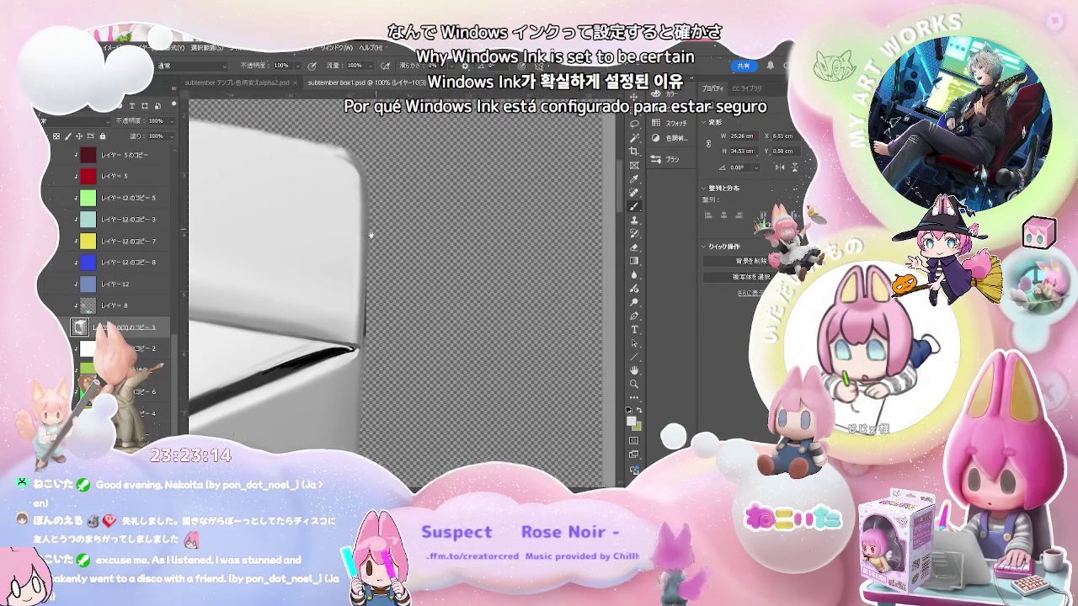
key(ctrl+plus)
drag(266, 253, 308, 286)
key(ctrl+0)
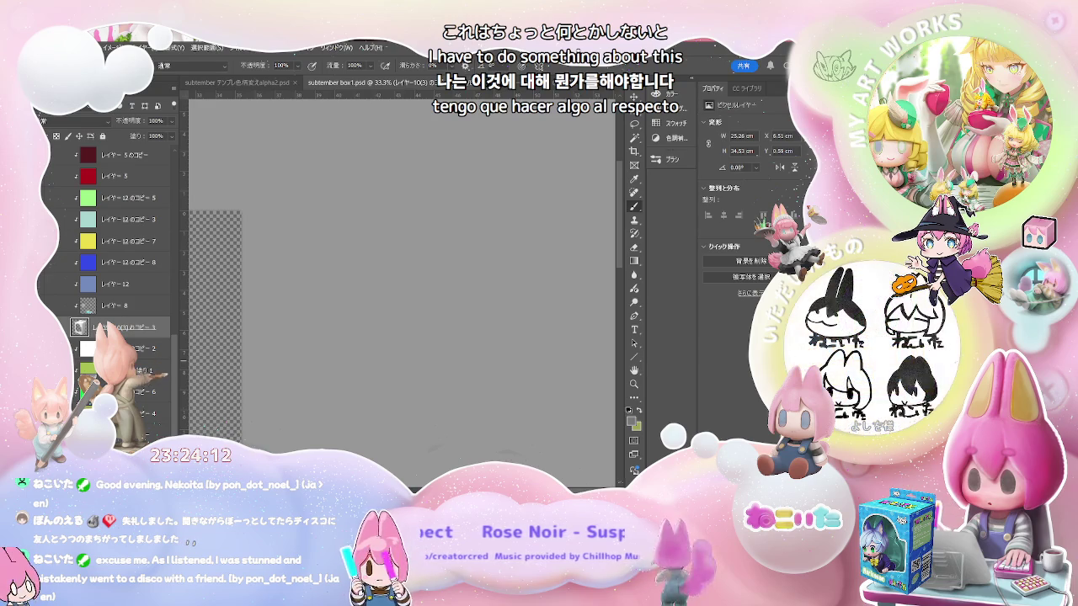
Zoom out one more step so the entire white box and its lime-green window show
key(ctrl+minus)
key(ctrl+minus)
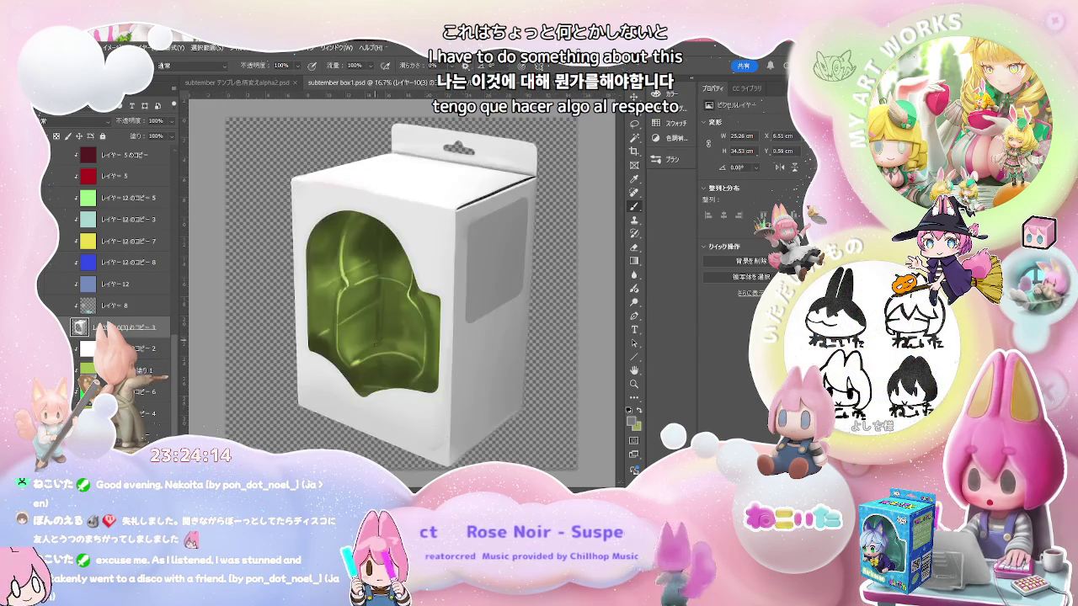
key(ctrl+plus)
key(ctrl+minus)
key(ctrl+minus)
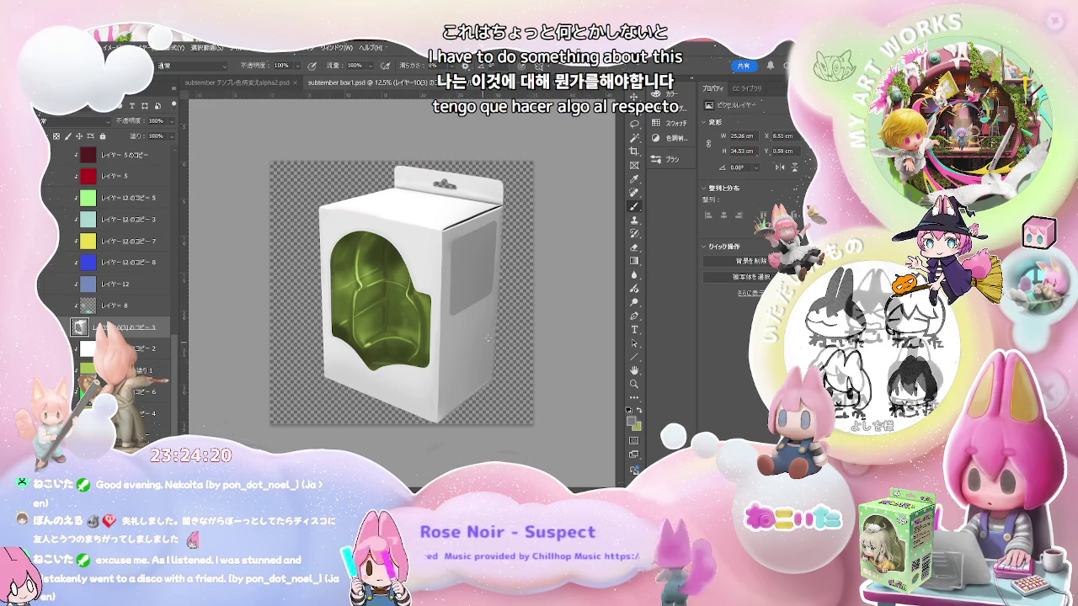
scroll(437, 358, up, 2)
scroll(413, 369, up, 1)
drag(397, 374, 220, 453)
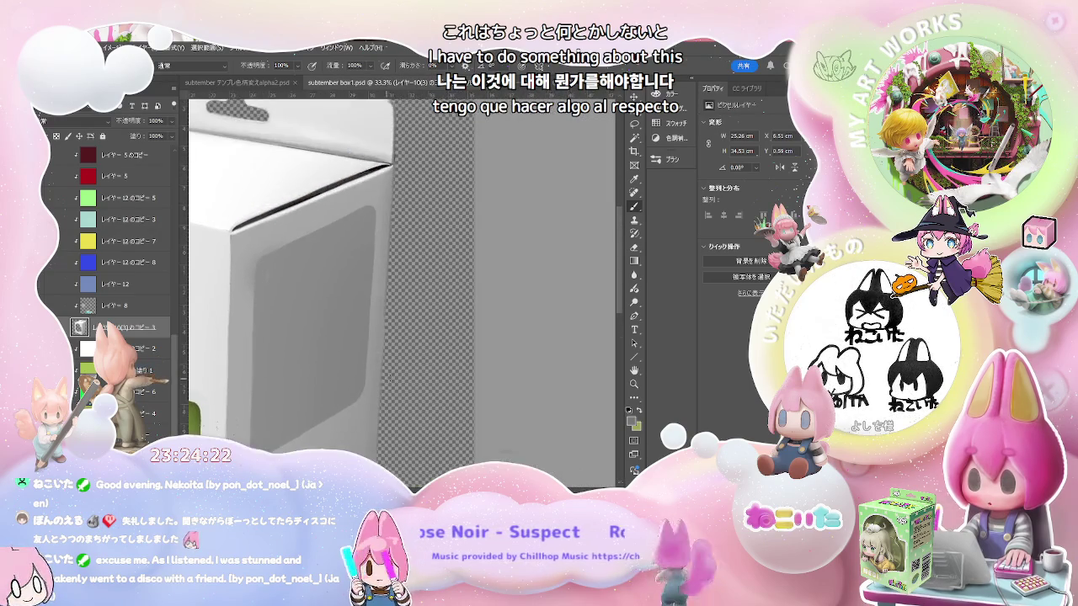
scroll(417, 371, up, 2)
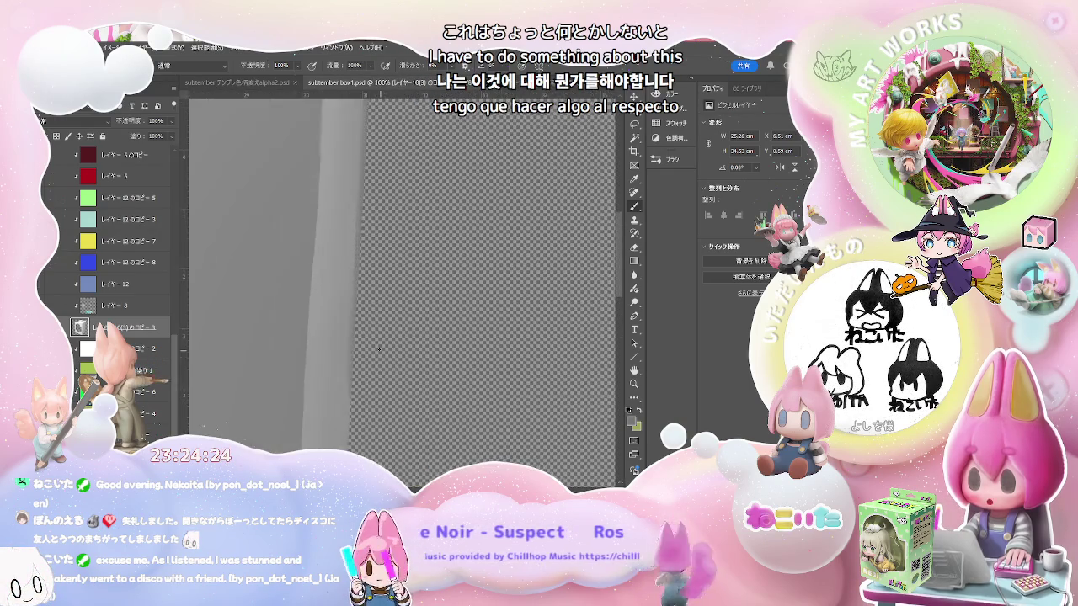
drag(346, 293, 412, 431)
scroll(439, 340, up, 2)
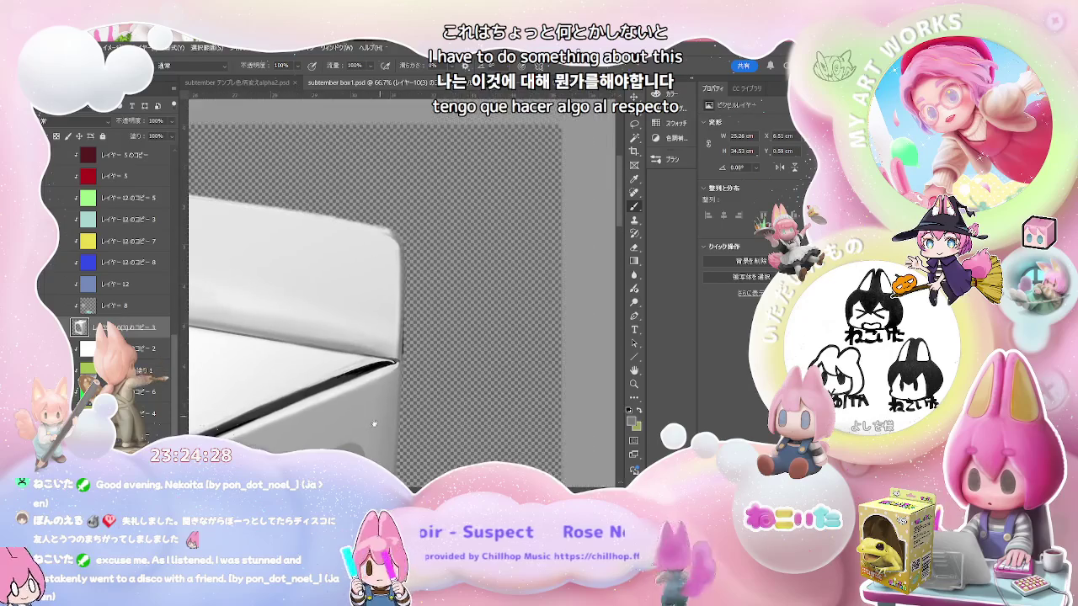
scroll(401, 236, up, 1)
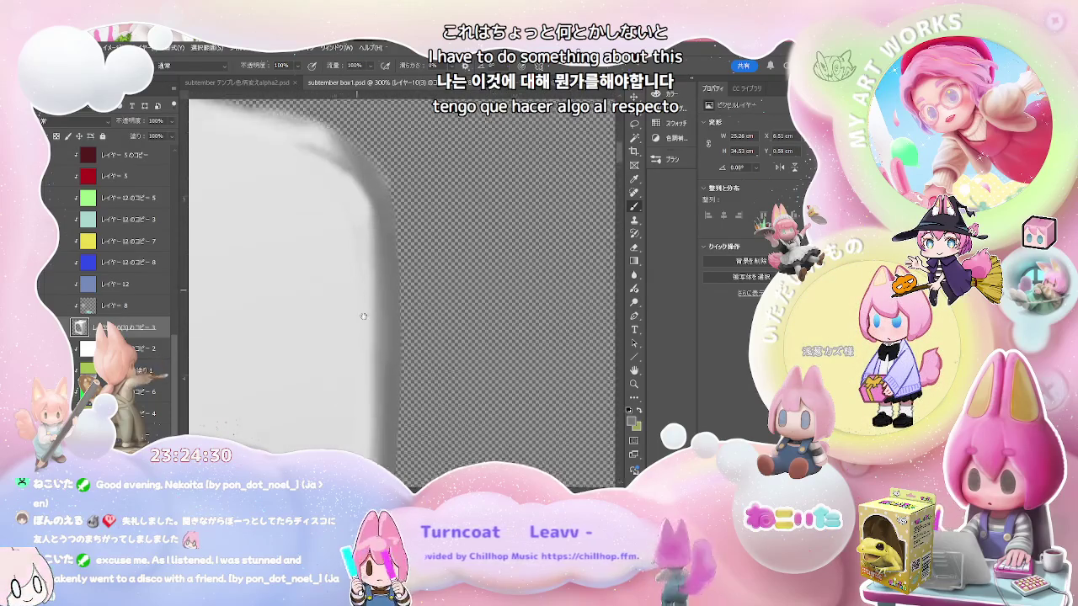
drag(401, 236, 405, 383)
key(e)
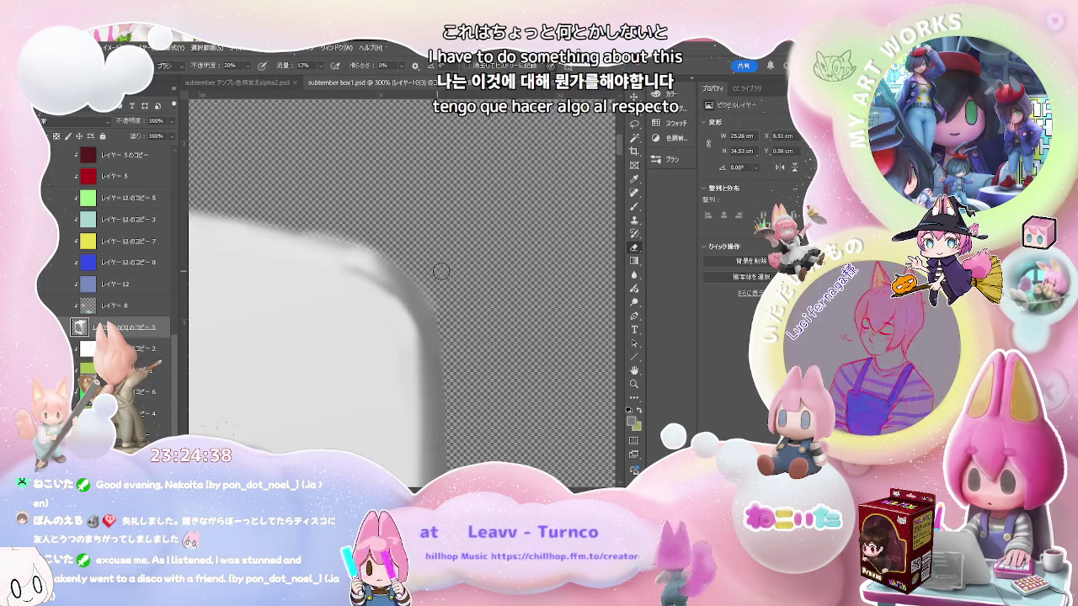
scroll(446, 278, down, 4)
scroll(465, 322, down, 2)
scroll(467, 326, down, 1)
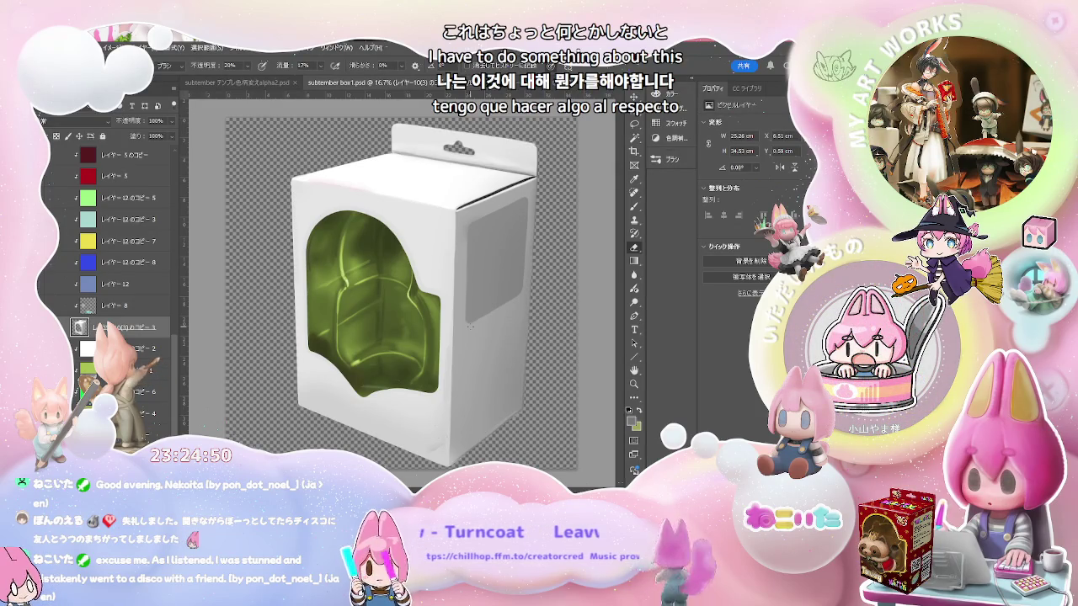
Undo to bring back the colour layers so the outer faces turn lime yellow-green around the green window
scroll(171, 343, up, 3)
key(ctrl+z)
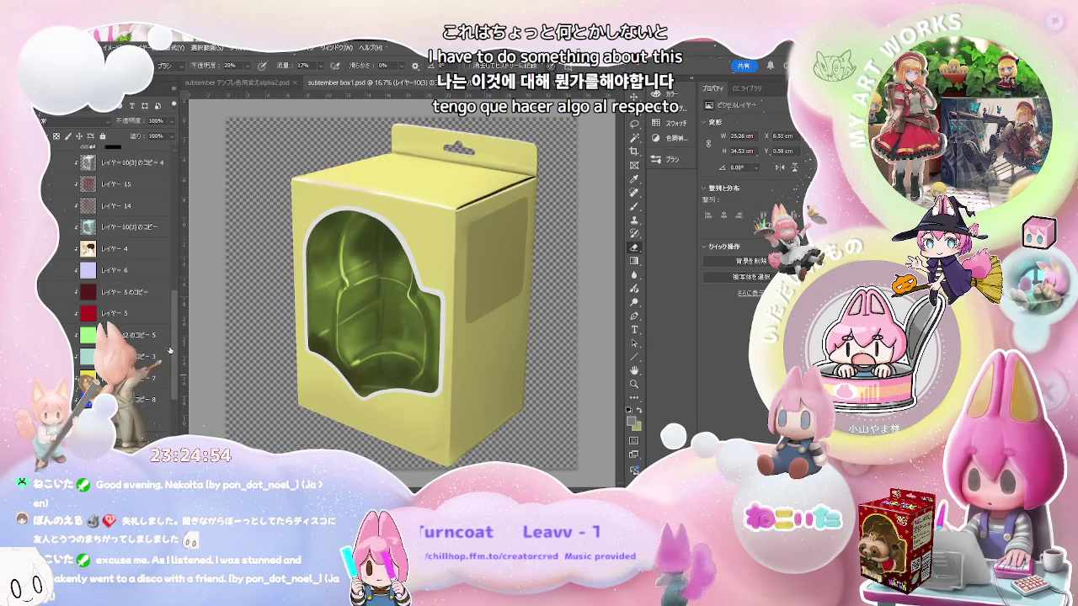
scroll(171, 354, up, 3)
scroll(171, 353, up, 3)
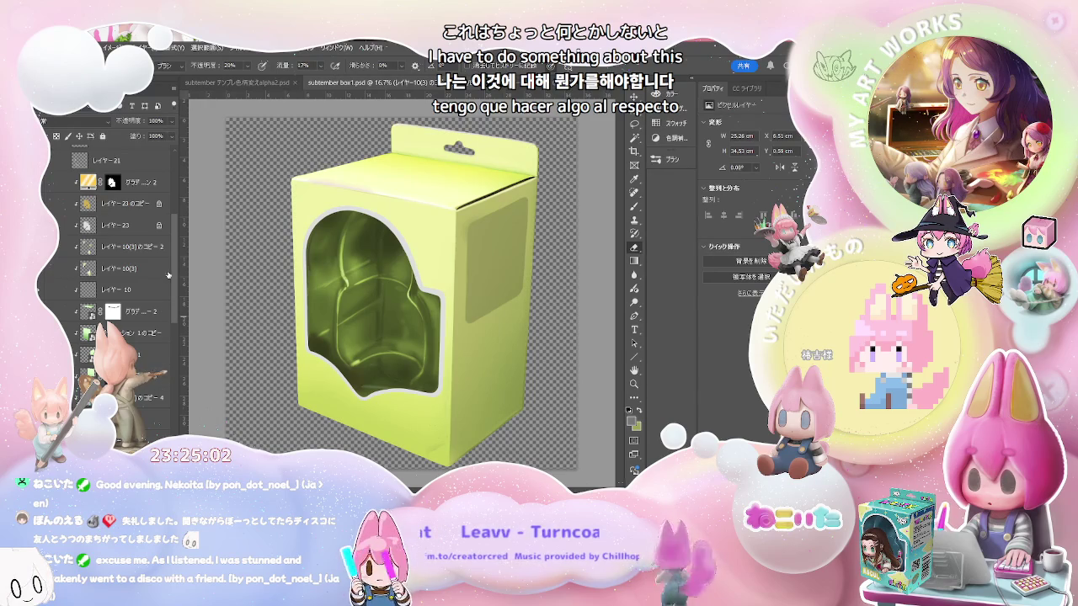
scroll(176, 258, up, 5)
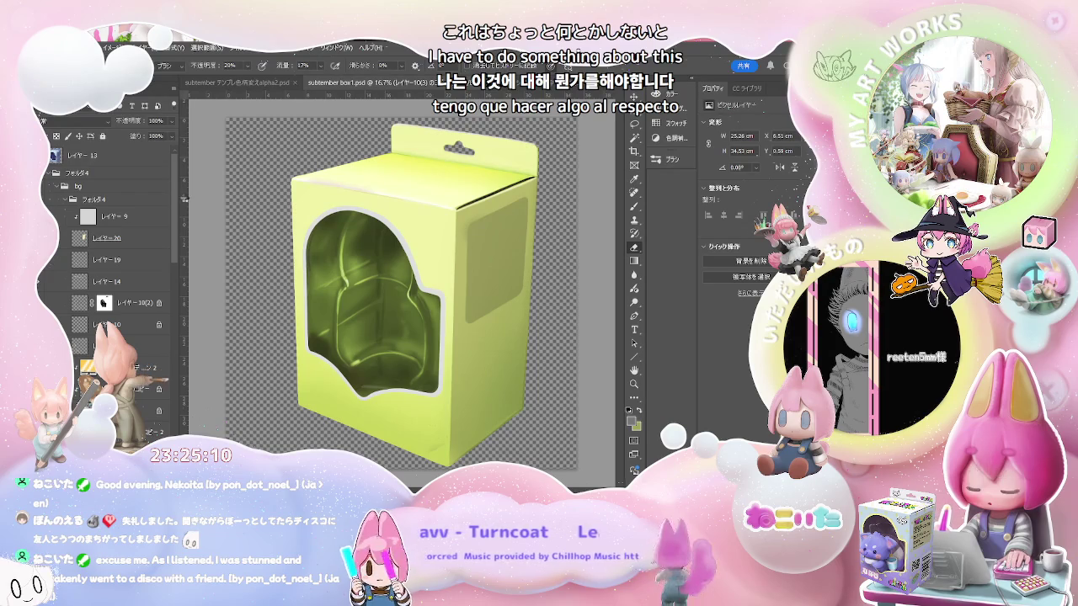
Switch to the other template document, check the whole box, then zoom to 300% on the QR code
click(271, 84)
key(ctrl+minus)
key(ctrl+minus)
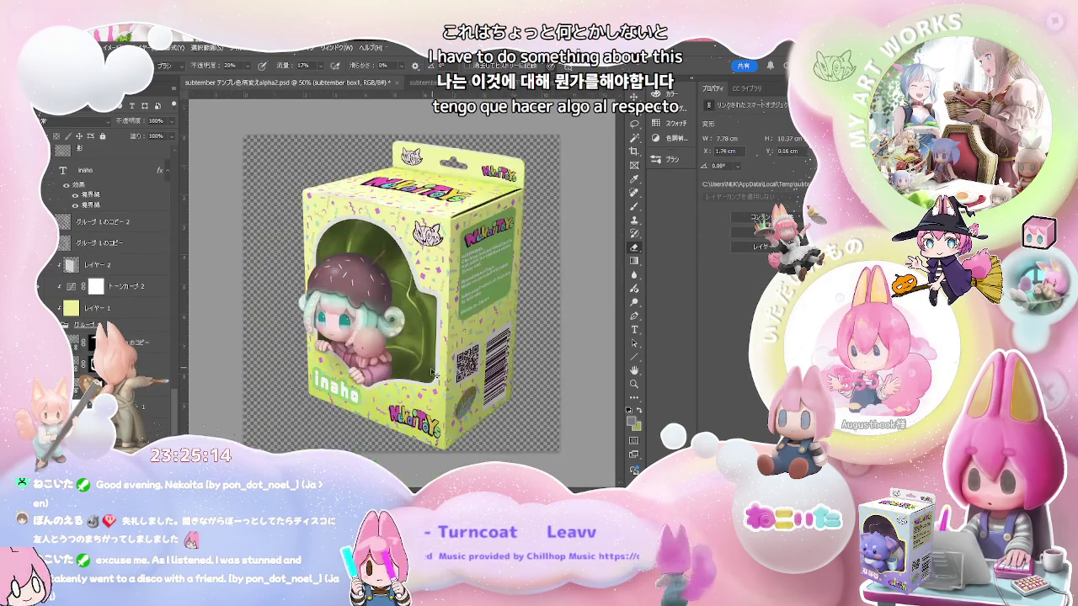
key(ctrl+plus)
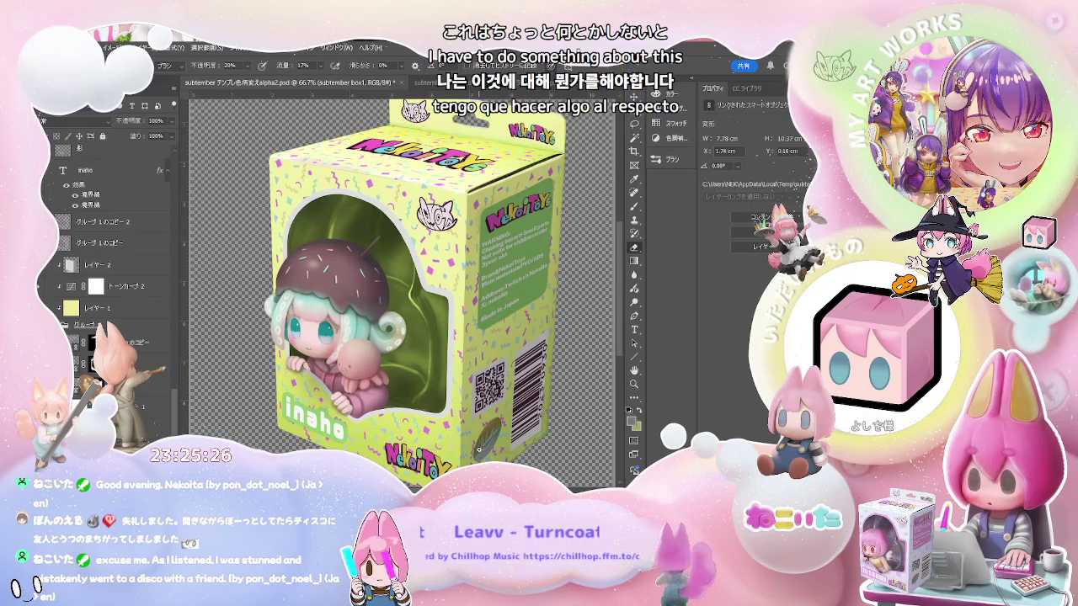
key(ctrl+1)
scroll(514, 429, up, 2)
scroll(496, 404, up, 1)
scroll(485, 386, up, 1)
scroll(485, 386, up, 1)
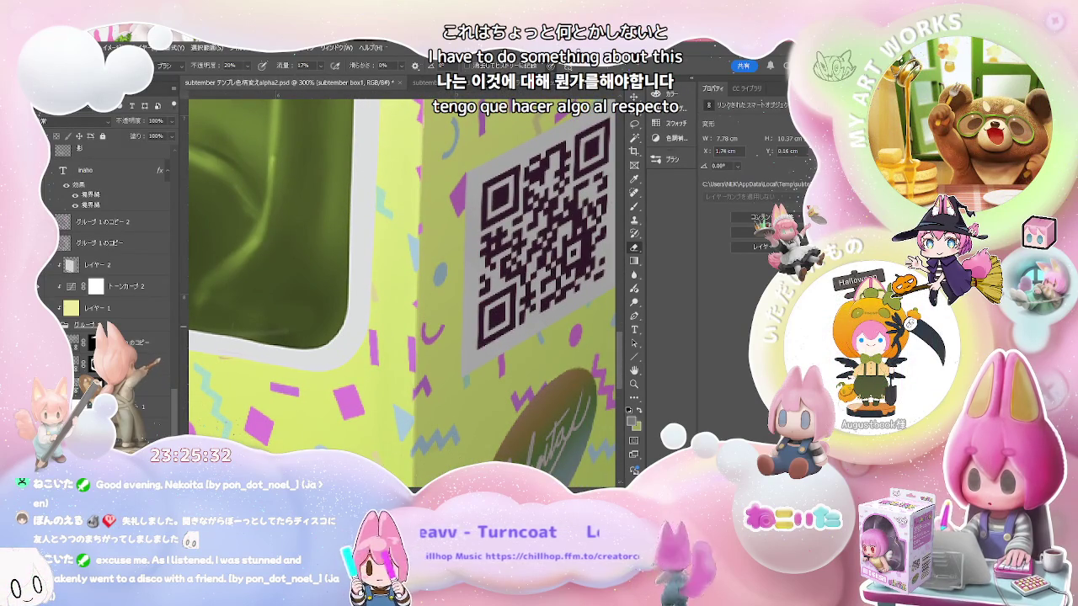
Target the confetti pattern's layer mask and set brush opacity and flow to 100%
click(91, 362)
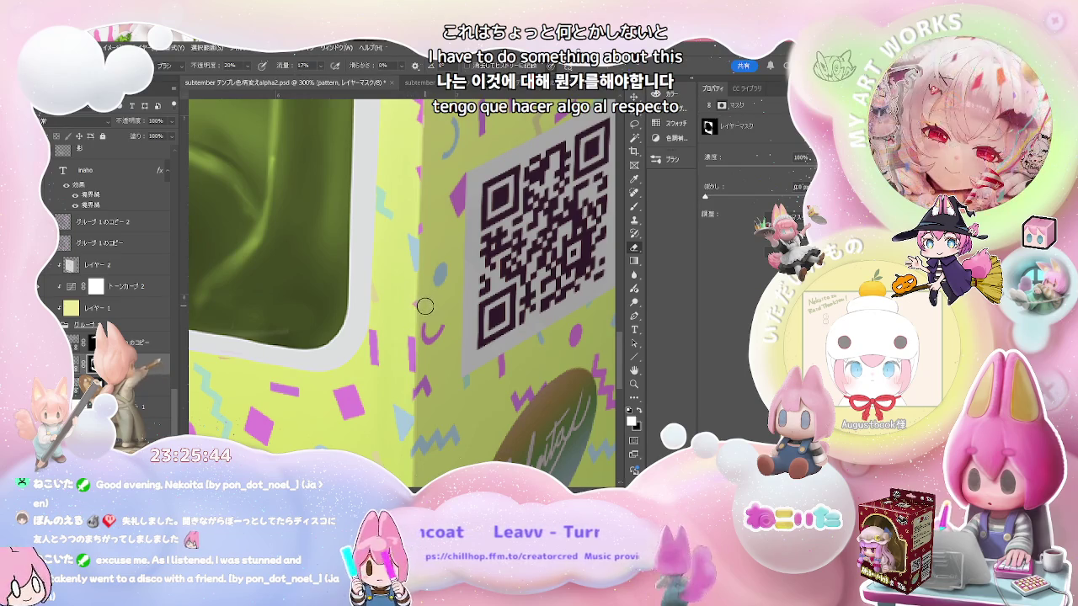
key(0)
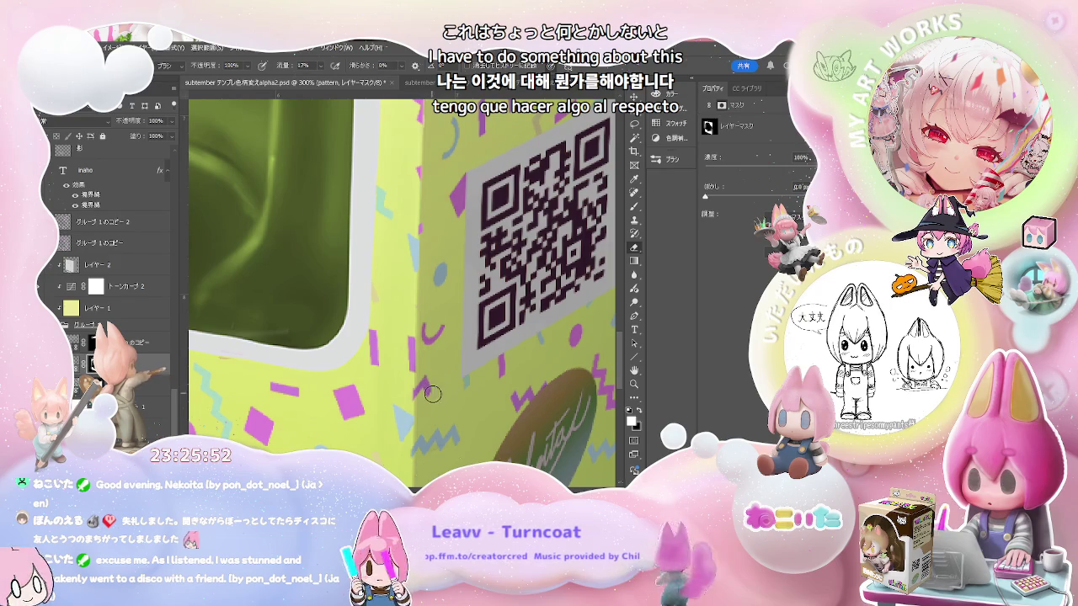
drag(431, 393, 425, 271)
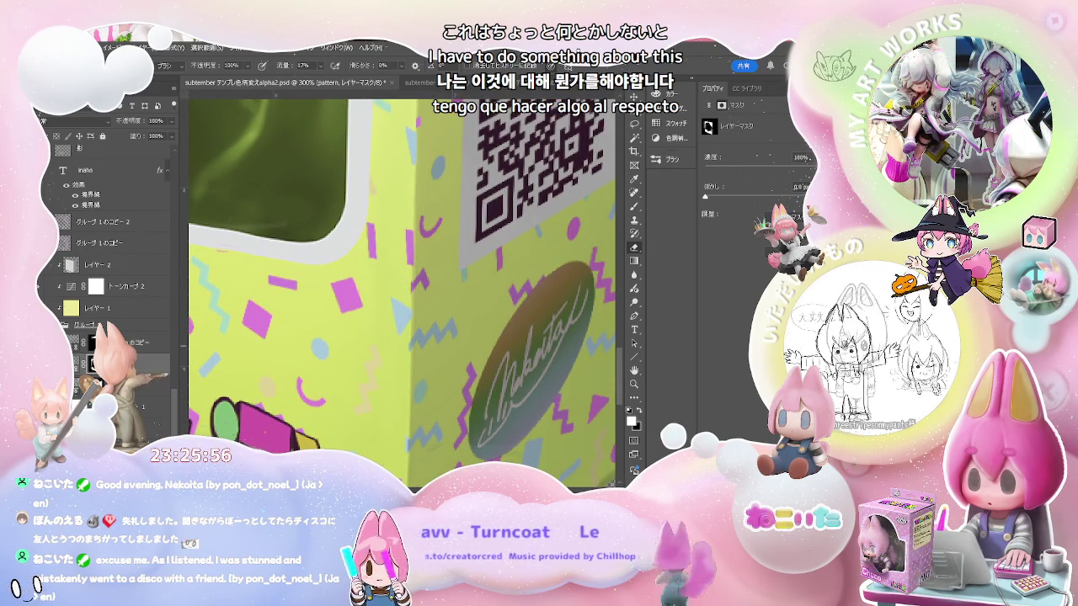
click(126, 383)
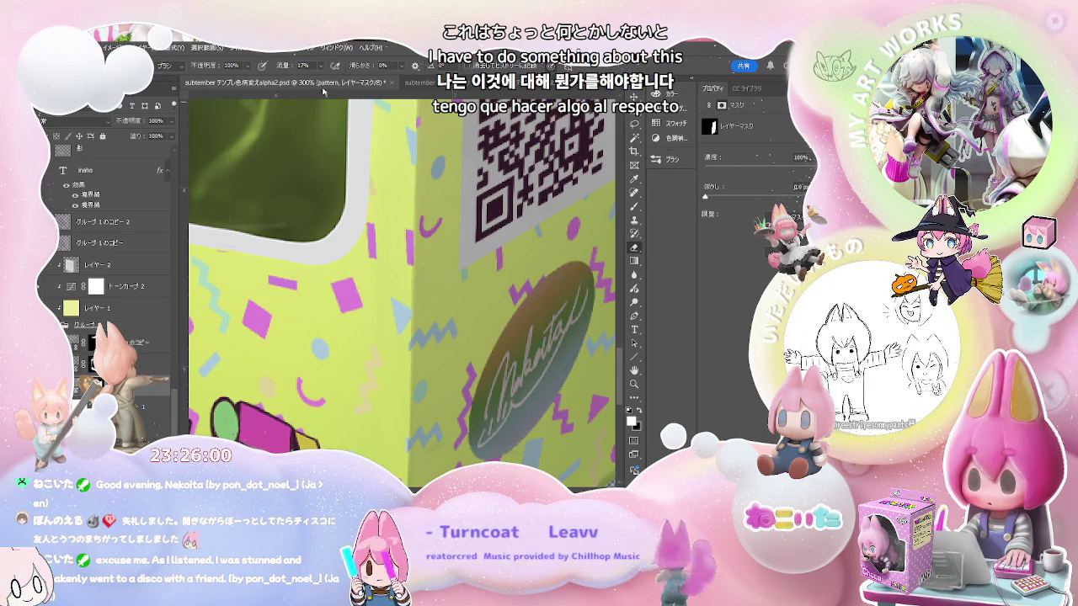
key(shift+0)
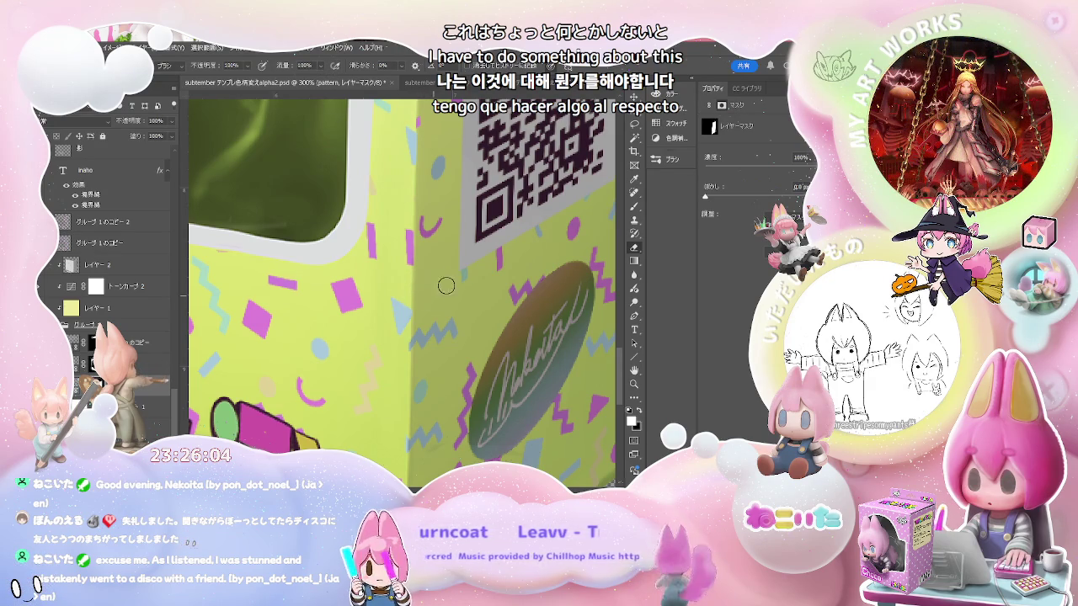
Inspect the side panel edges around the signature oval and logo
mouse_move(439, 289)
mouse_down()
mouse_move(428, 177)
mouse_move(418, 234)
mouse_up()
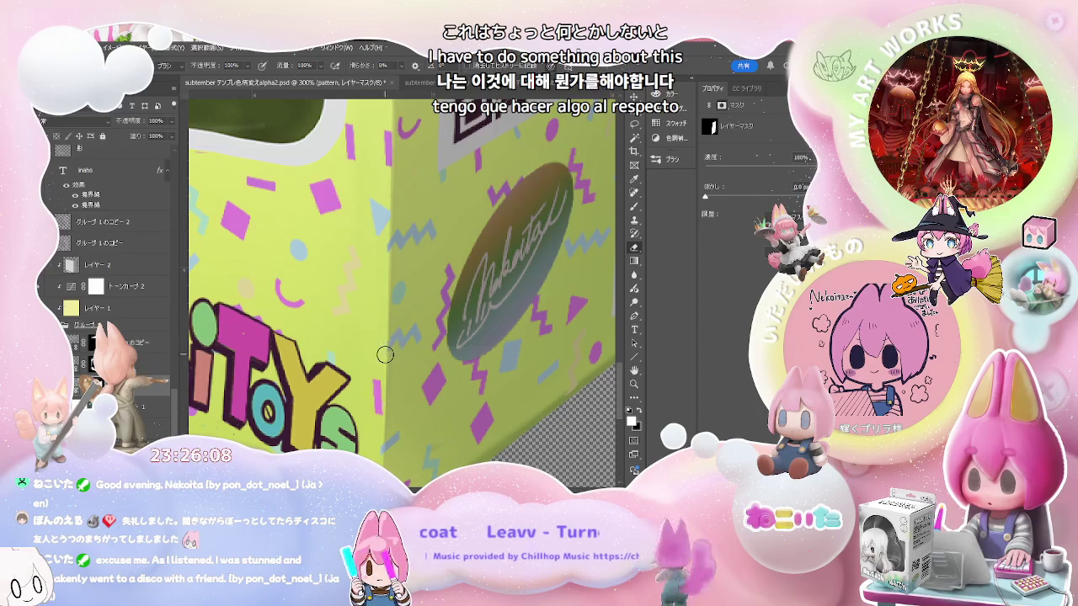
scroll(435, 367, down, 2)
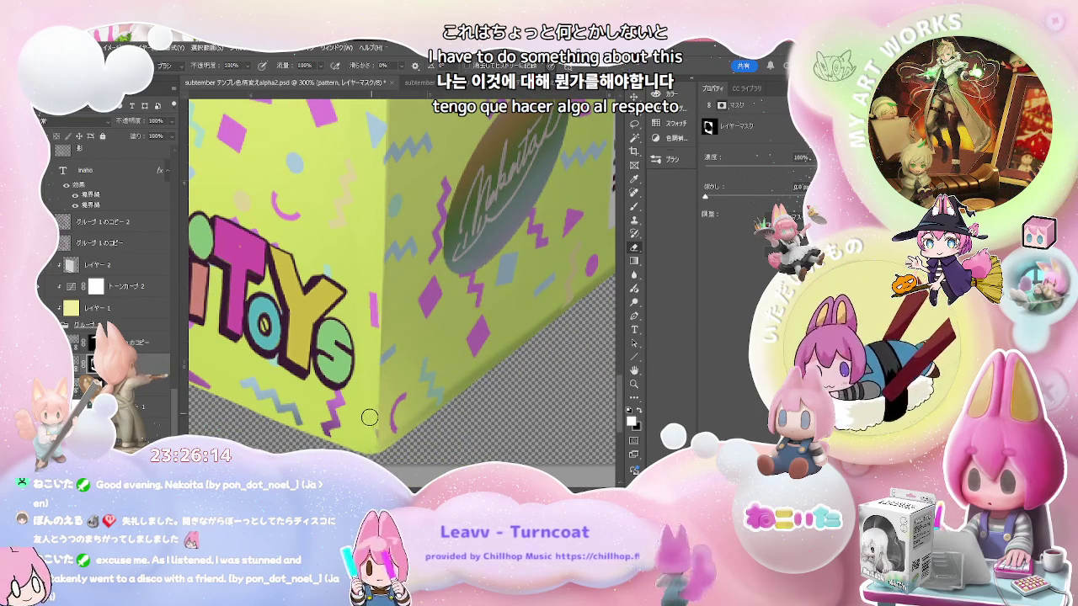
scroll(390, 376, up, 3)
scroll(370, 329, up, 3)
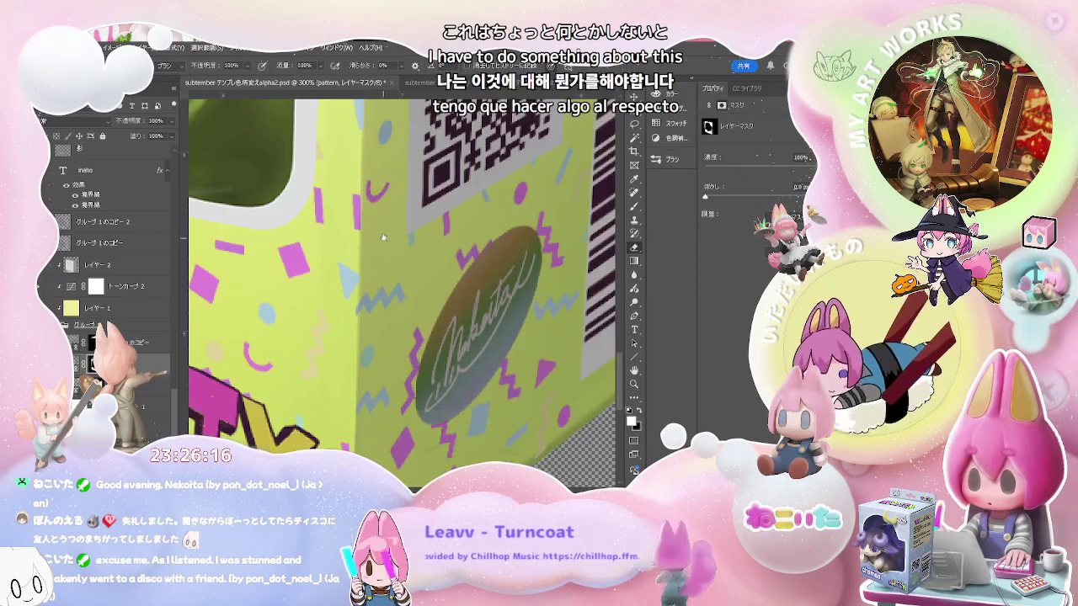
scroll(351, 283, up, 3)
scroll(350, 283, up, 2)
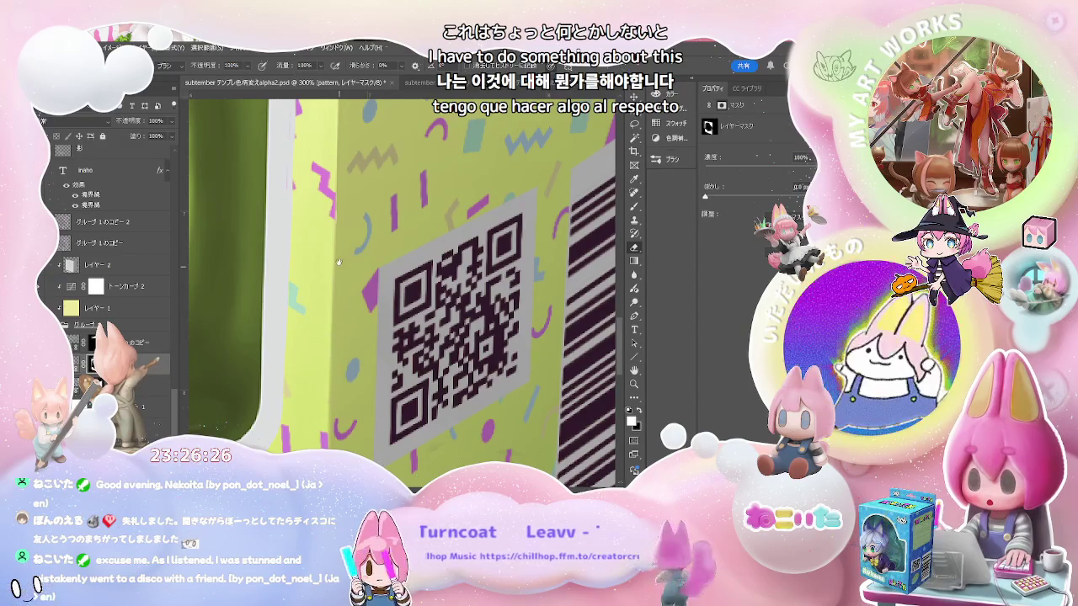
scroll(339, 267, up, 3)
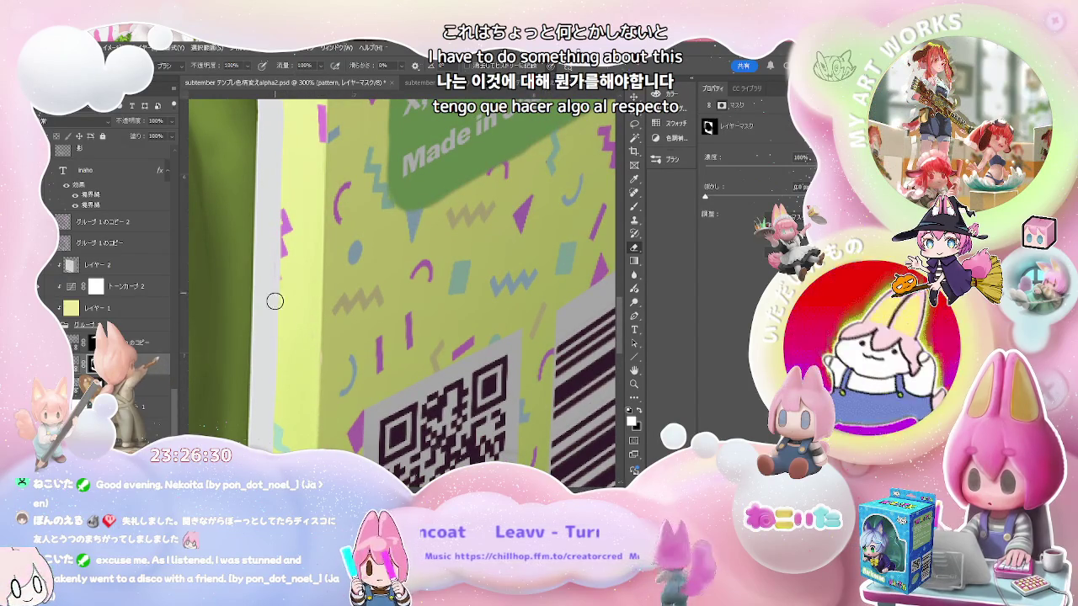
scroll(338, 268, up, 1)
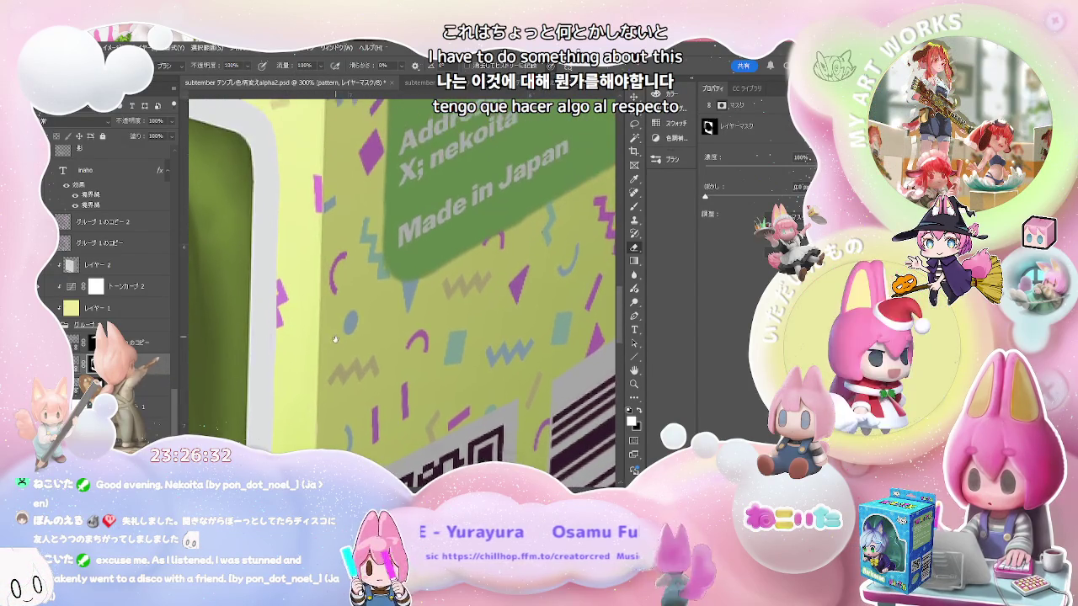
scroll(335, 311, up, 1)
scroll(331, 357, up, 1)
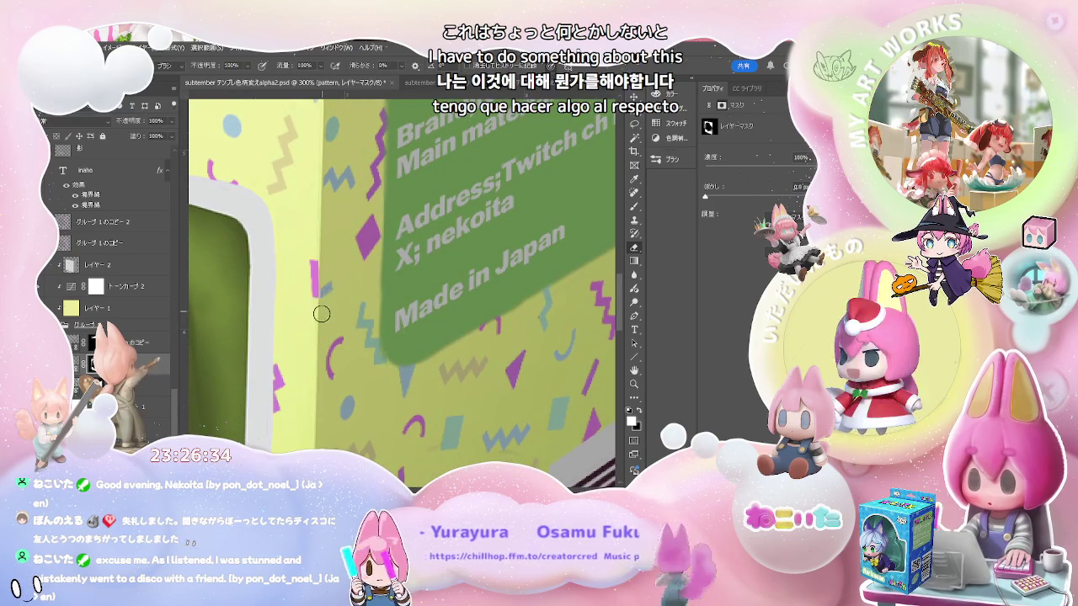
Target the next layer's mask, recheck the panel edges, and zoom out to 66.7% with the box centred
click(126, 386)
click(95, 386)
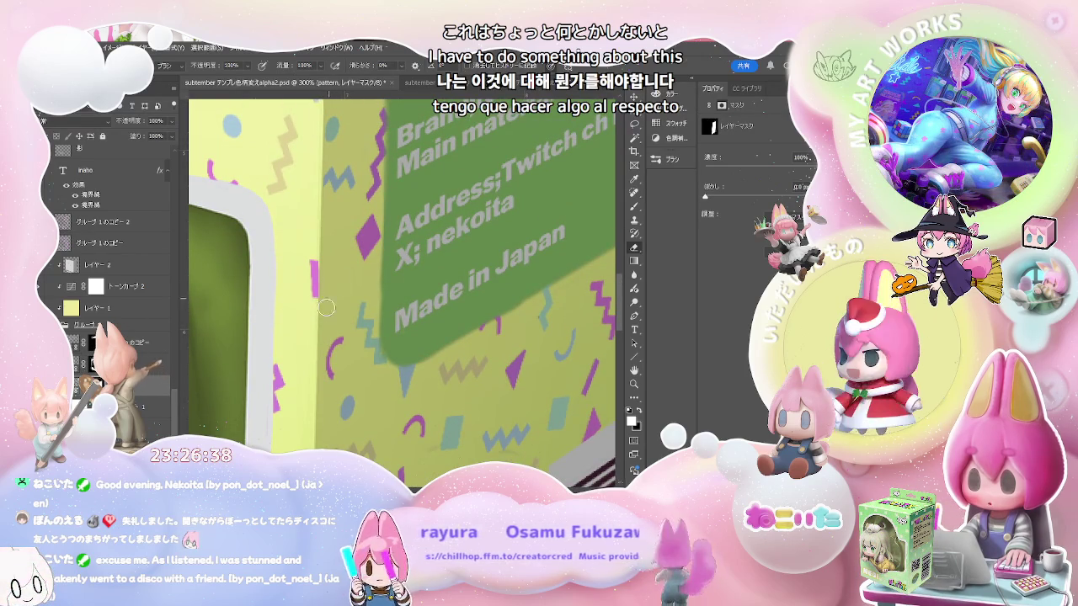
scroll(331, 324, up, 1)
scroll(331, 315, up, 1)
scroll(330, 305, up, 1)
scroll(331, 296, up, 1)
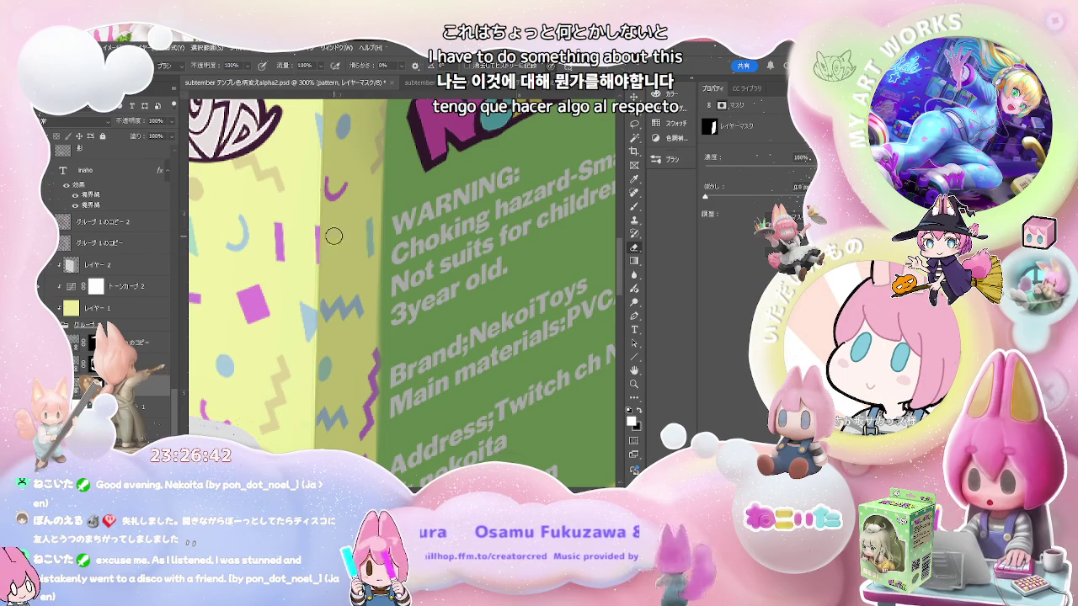
scroll(316, 242, up, 1)
scroll(303, 249, up, 3)
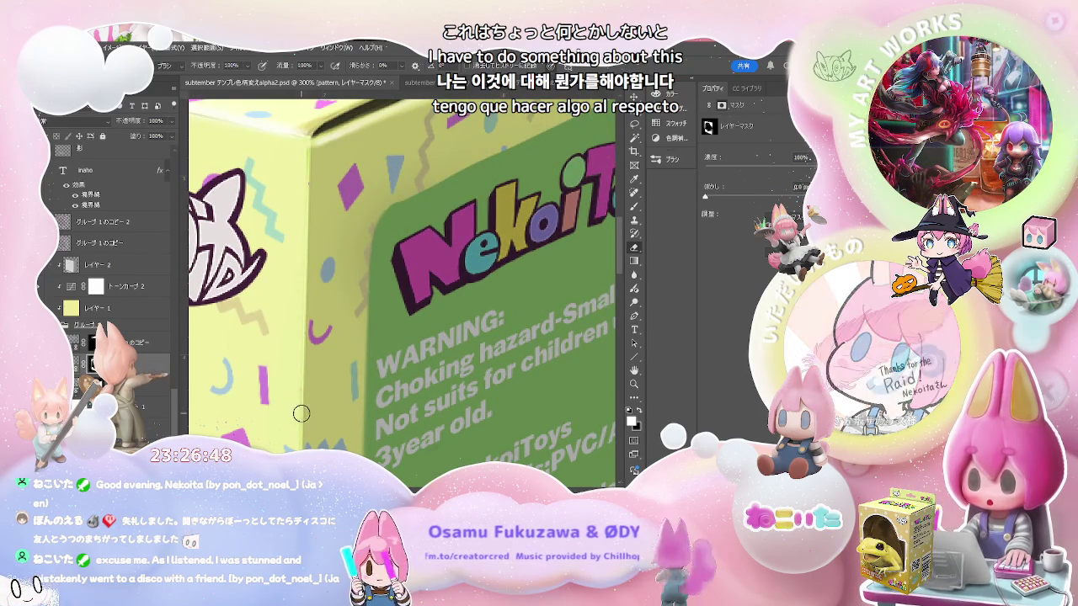
scroll(306, 328, down, 1)
scroll(310, 262, down, 1)
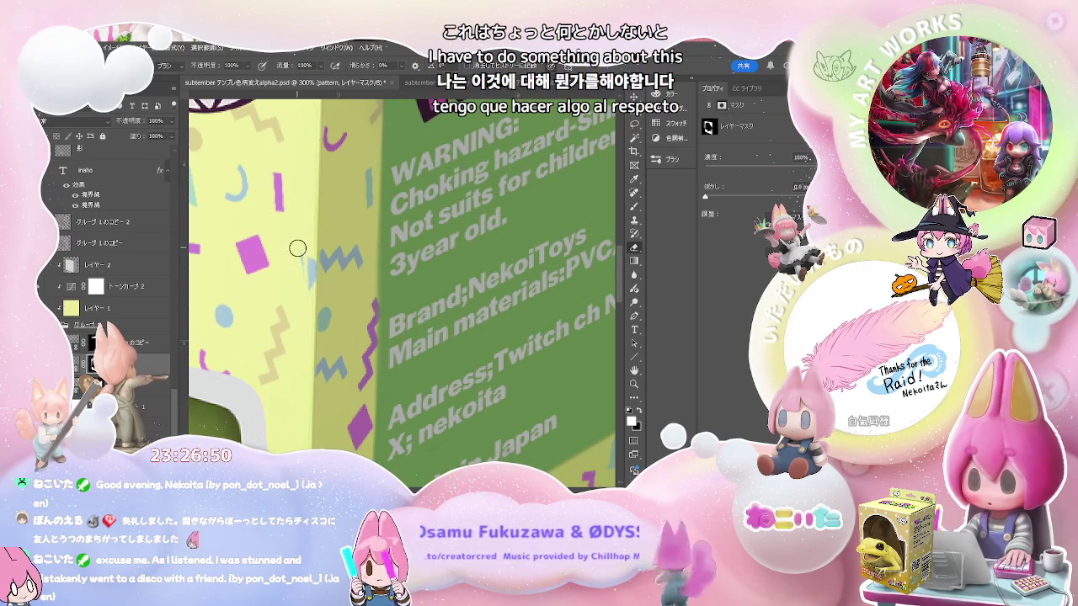
scroll(328, 311, down, 2)
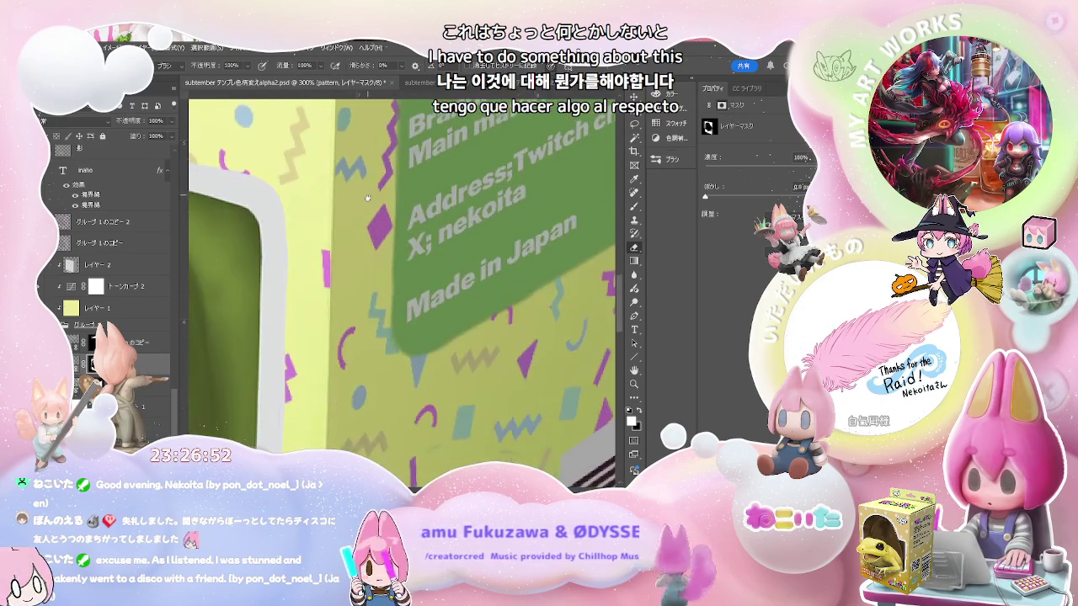
scroll(352, 333, down, 1)
scroll(343, 261, down, 1)
scroll(335, 202, down, 1)
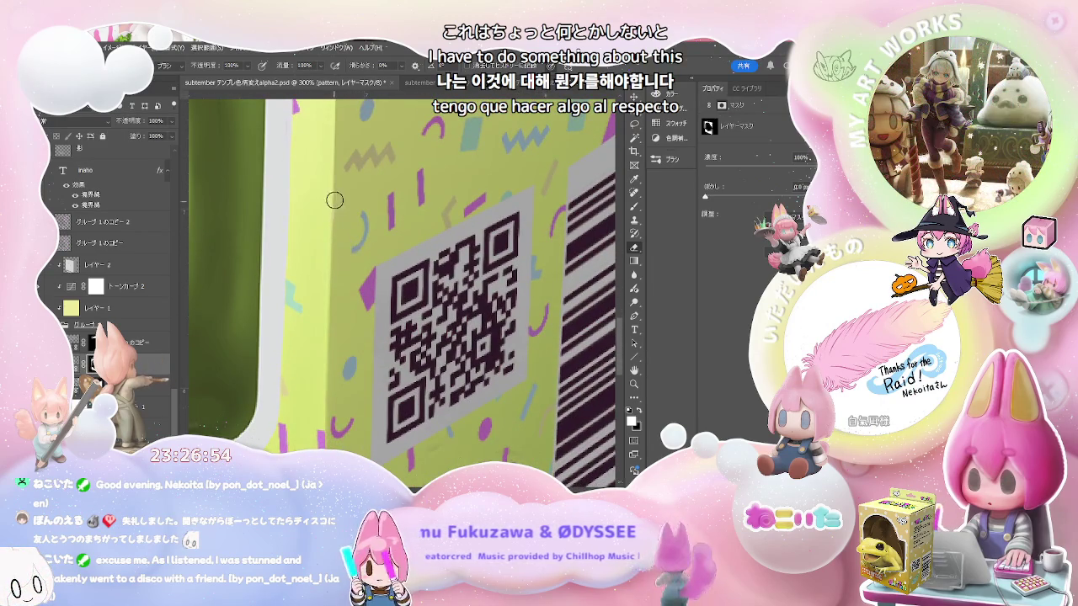
scroll(338, 413, down, 1)
scroll(340, 252, down, 1)
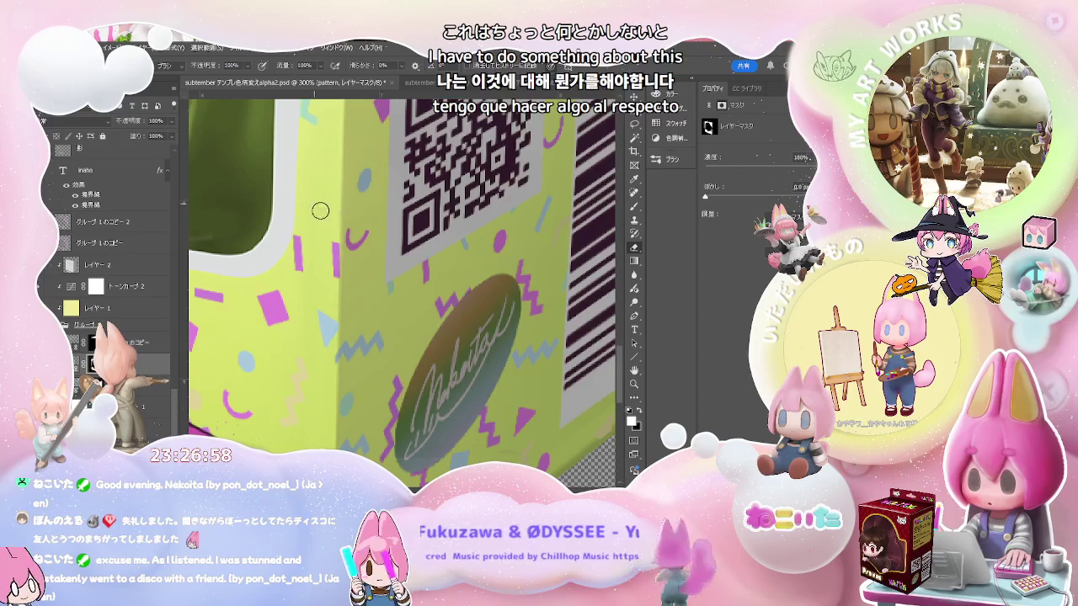
scroll(362, 297, down, 1)
scroll(357, 290, down, 1)
scroll(352, 285, up, 1)
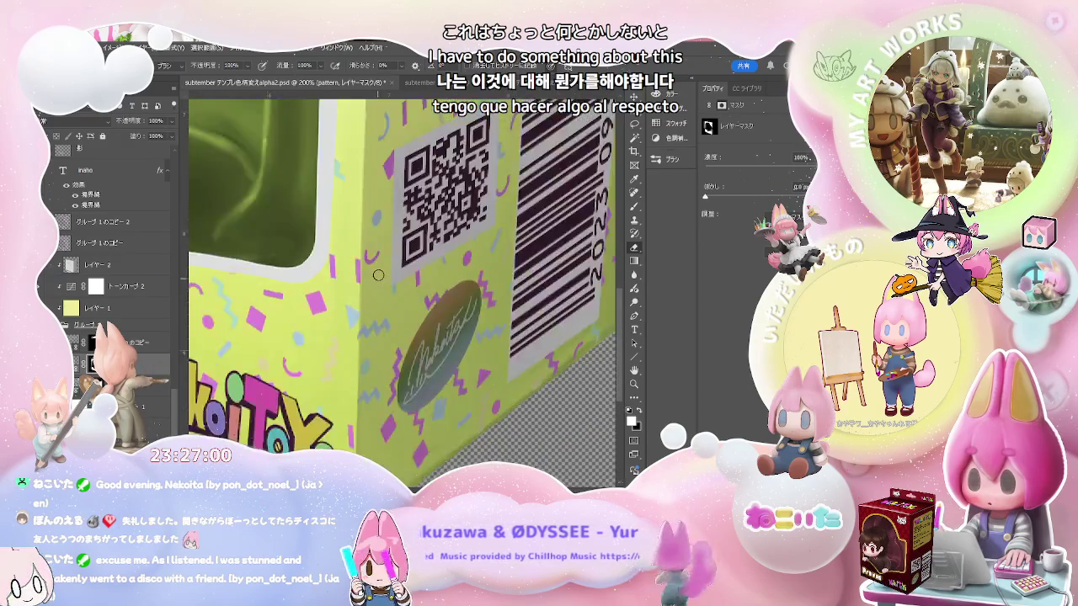
scroll(345, 277, up, 1)
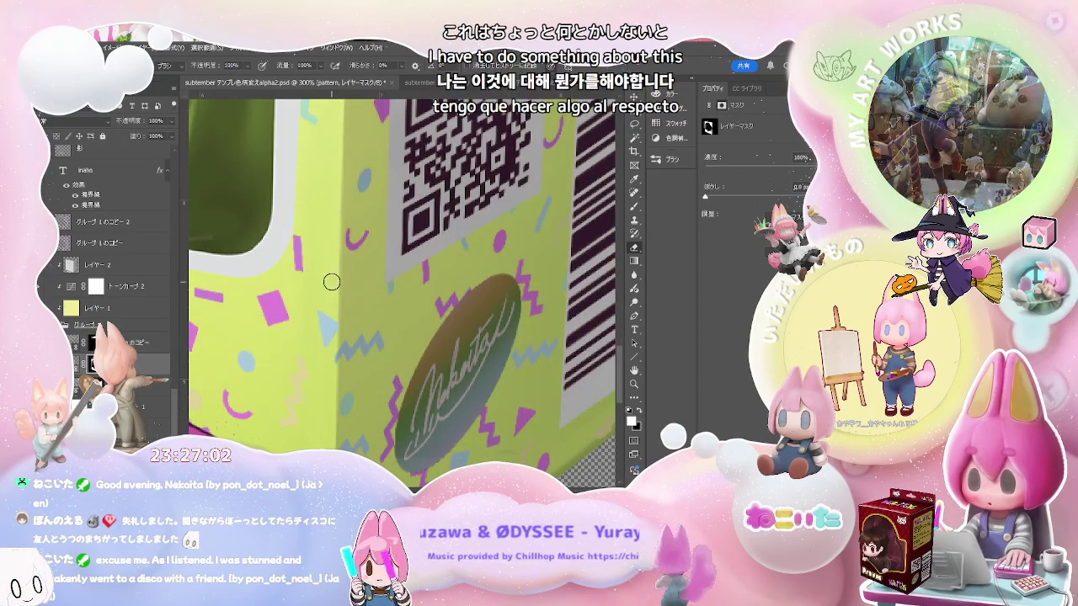
scroll(356, 290, down, 2)
scroll(371, 288, down, 1)
scroll(387, 290, down, 1)
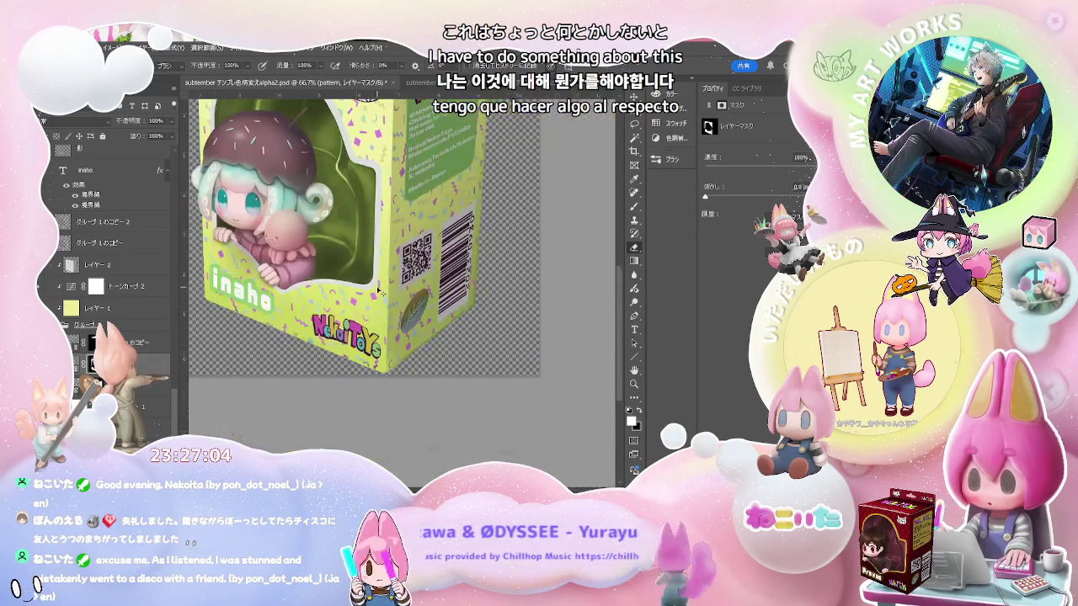
drag(391, 290, 461, 377)
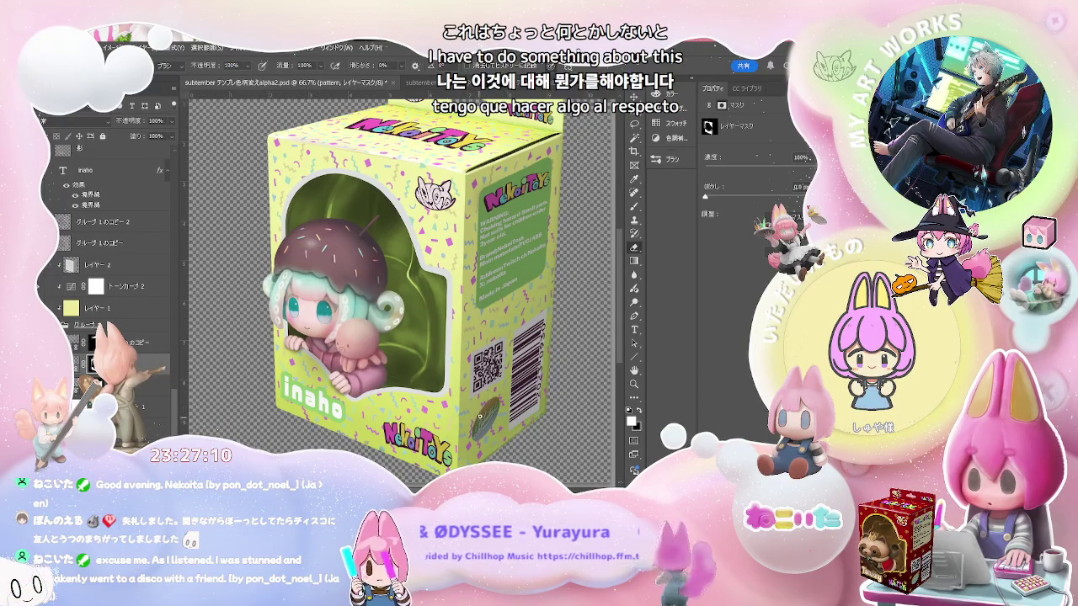
Zoom in on the green label panel, then draw and clear a trial freehand oval selection
scroll(479, 417, up, 1)
scroll(402, 389, up, 1)
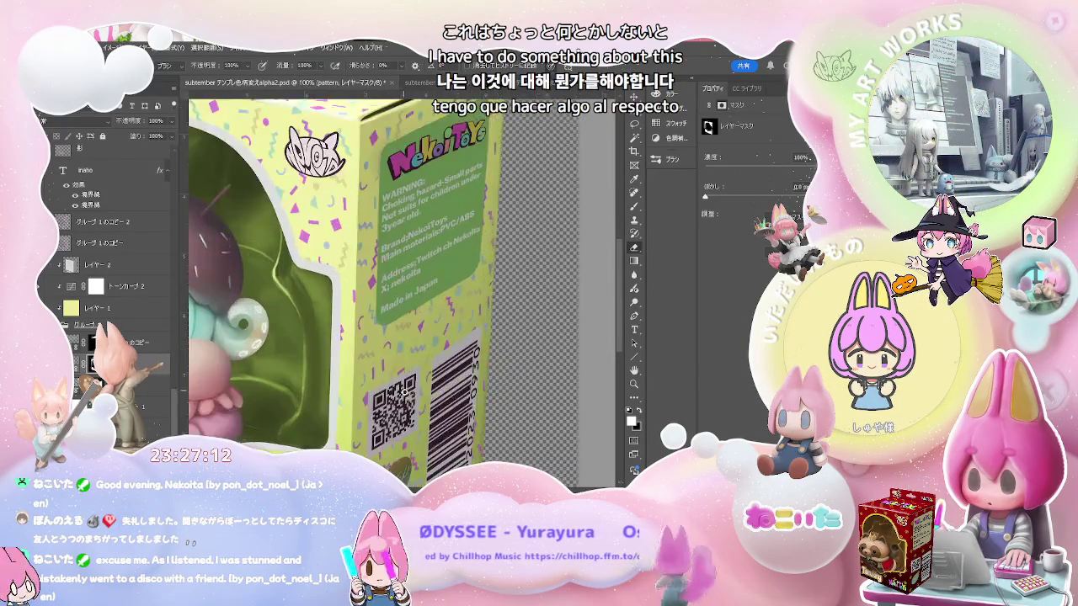
scroll(403, 391, up, 1)
drag(375, 402, 435, 318)
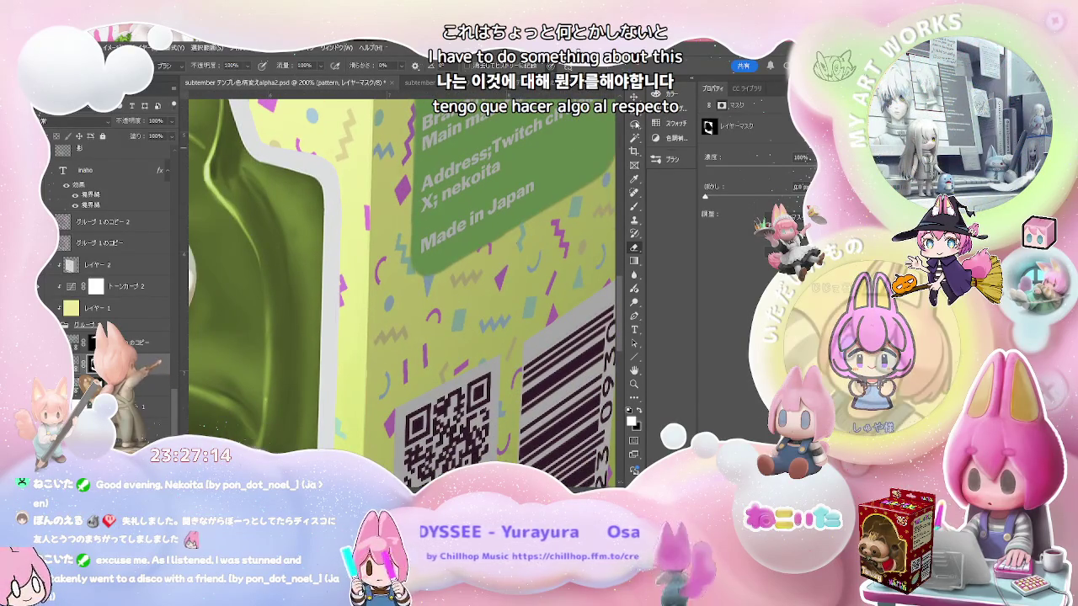
key(l)
drag(266, 394, 277, 391)
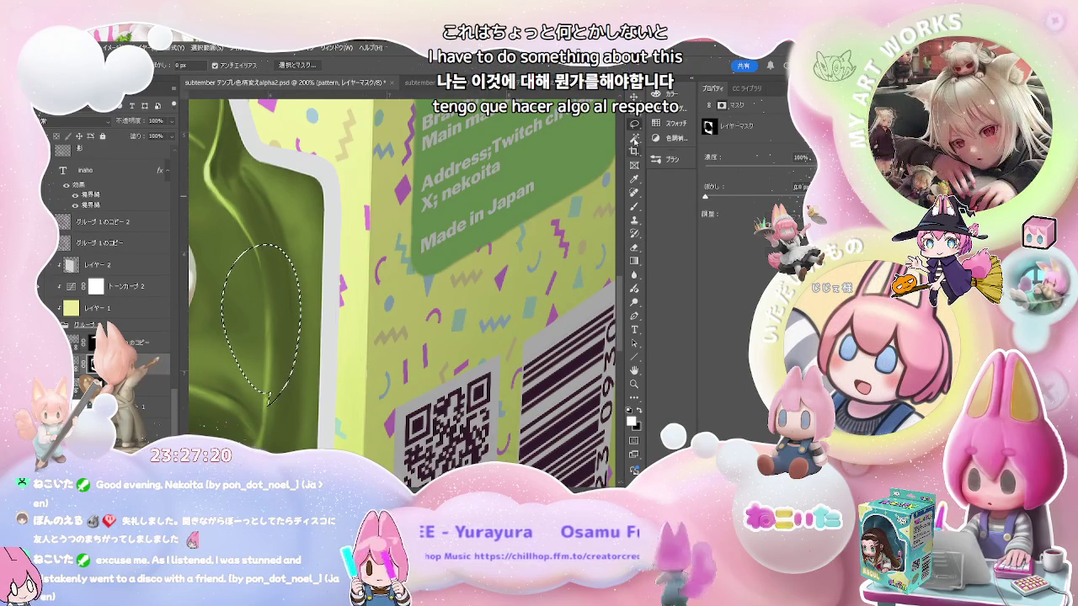
key(m)
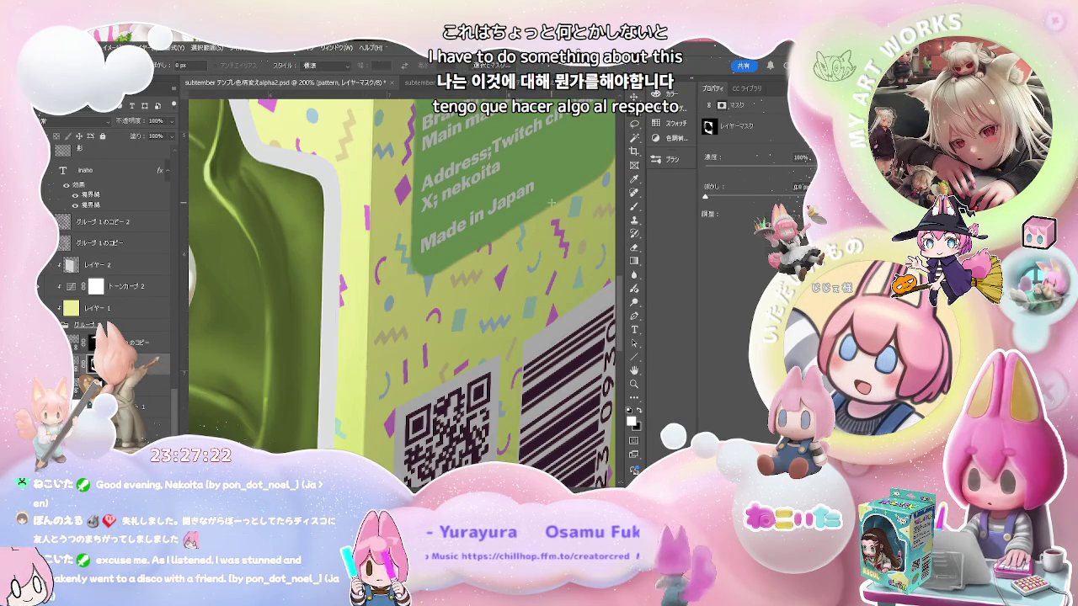
key(ctrl+d)
Zoom from the whole box to 400% on the confetti-covered top corner
key(ctrl+minus)
key(ctrl+minus)
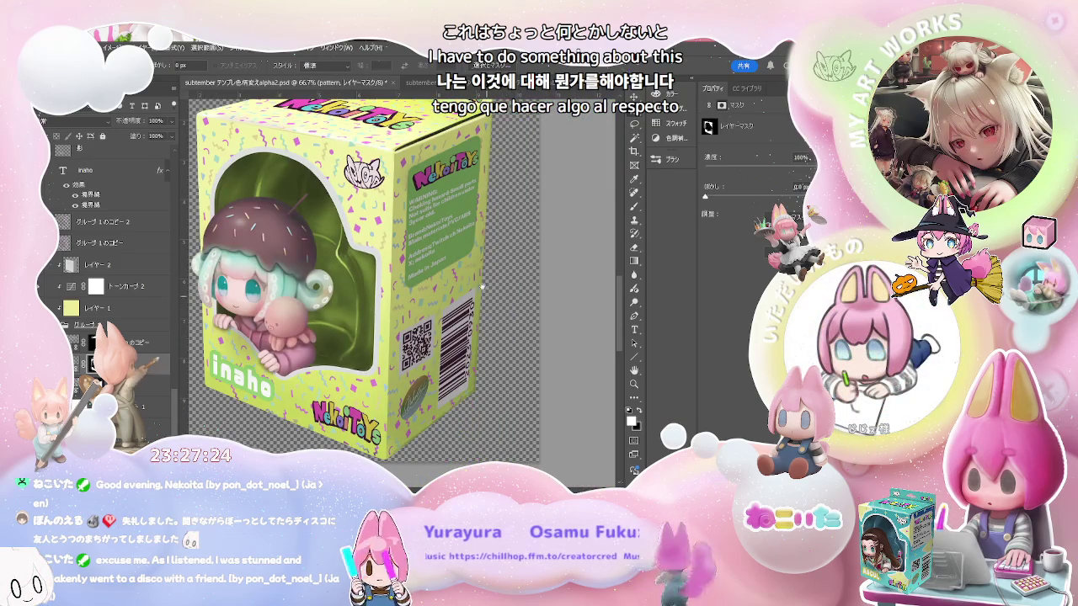
alt+scroll(295, 281, up, 3)
alt+scroll(312, 286, up, 2)
alt+scroll(345, 295, up, 1)
alt+scroll(370, 302, up, 1)
scroll(381, 305, left, 3)
scroll(421, 316, left, 3)
scroll(434, 320, left, 2)
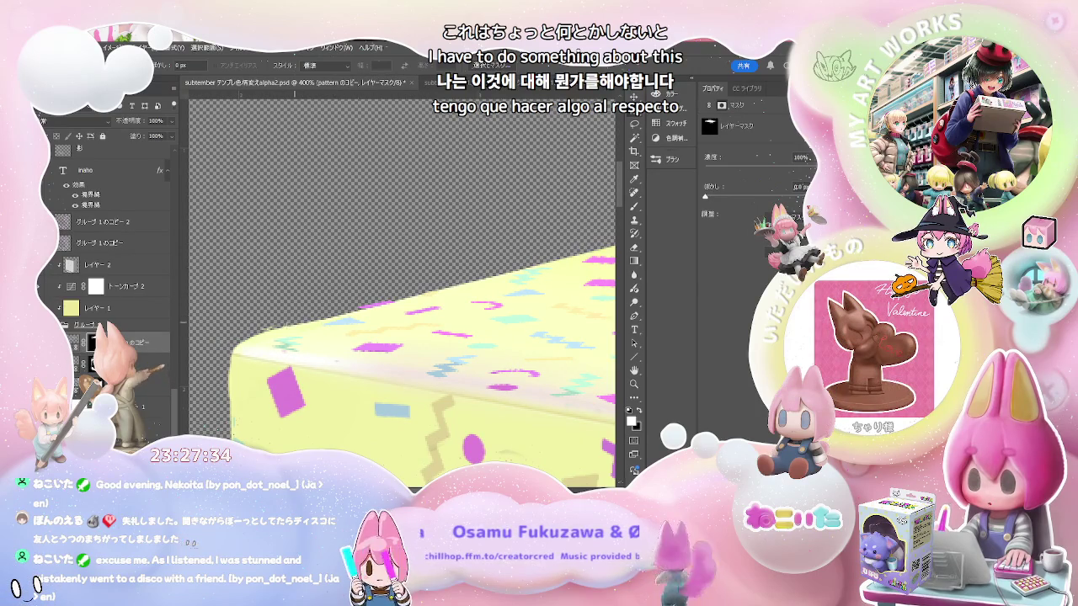
Pick the Eraser, pan over the box's top edges and back wall at 400%, then zoom out to 50%
key(e)
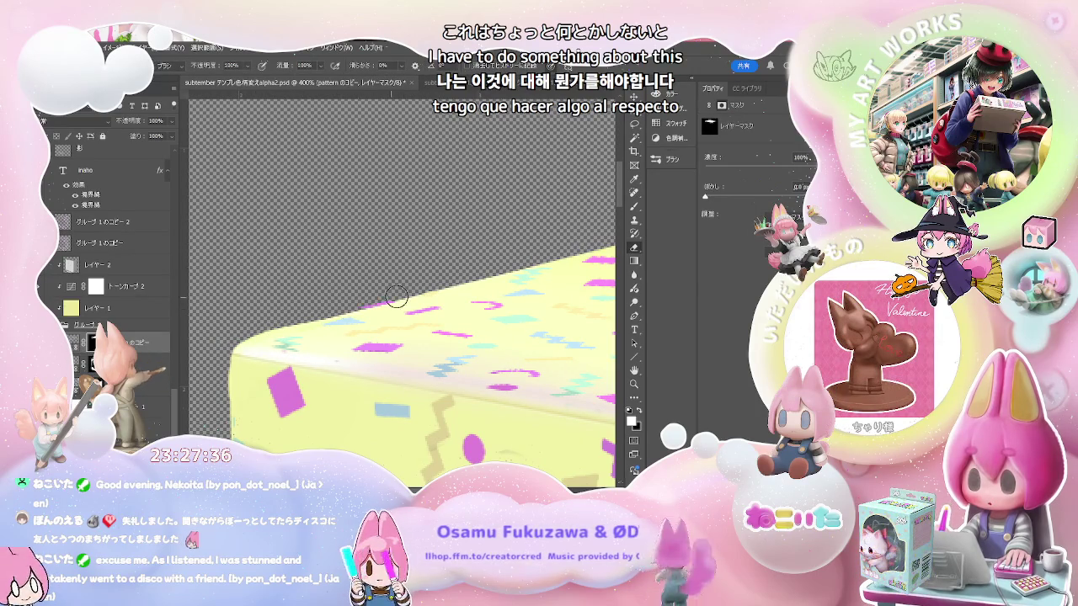
drag(383, 303, 253, 362)
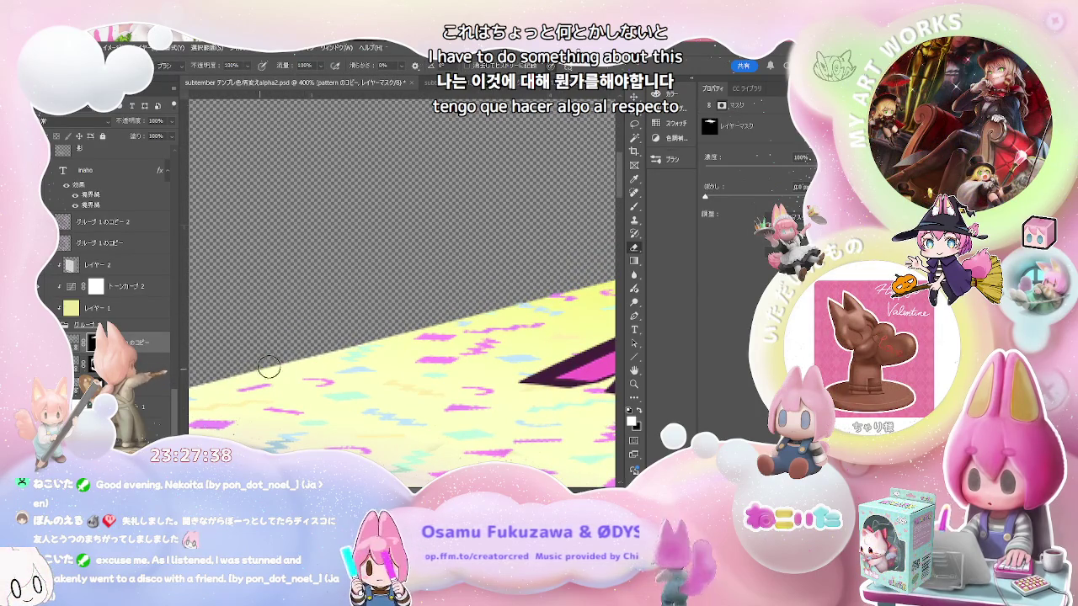
scroll(320, 362, right, 2)
scroll(395, 346, right, 2)
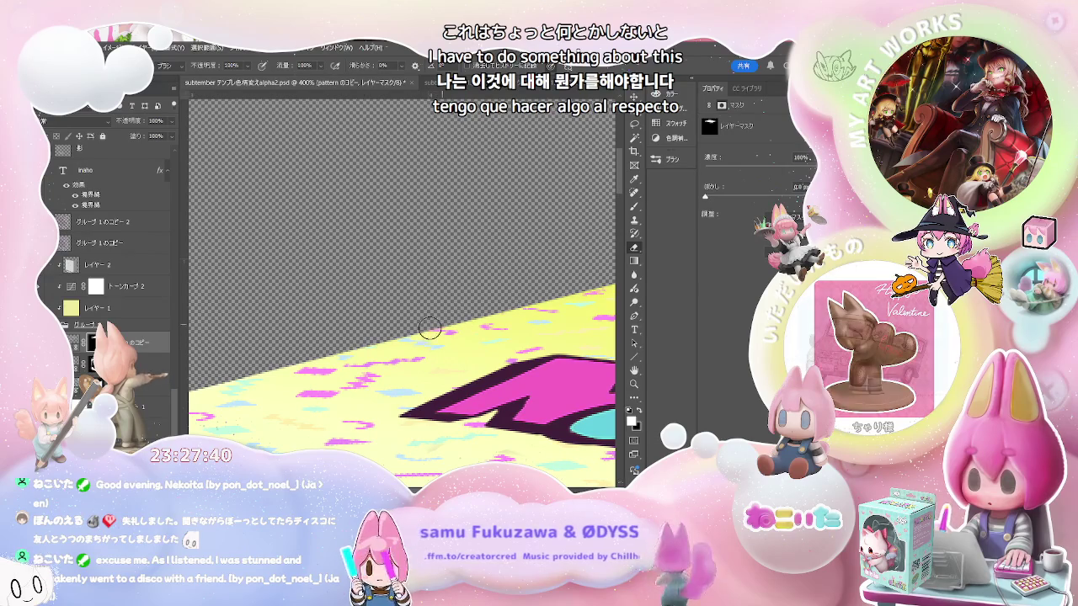
drag(444, 322, 243, 378)
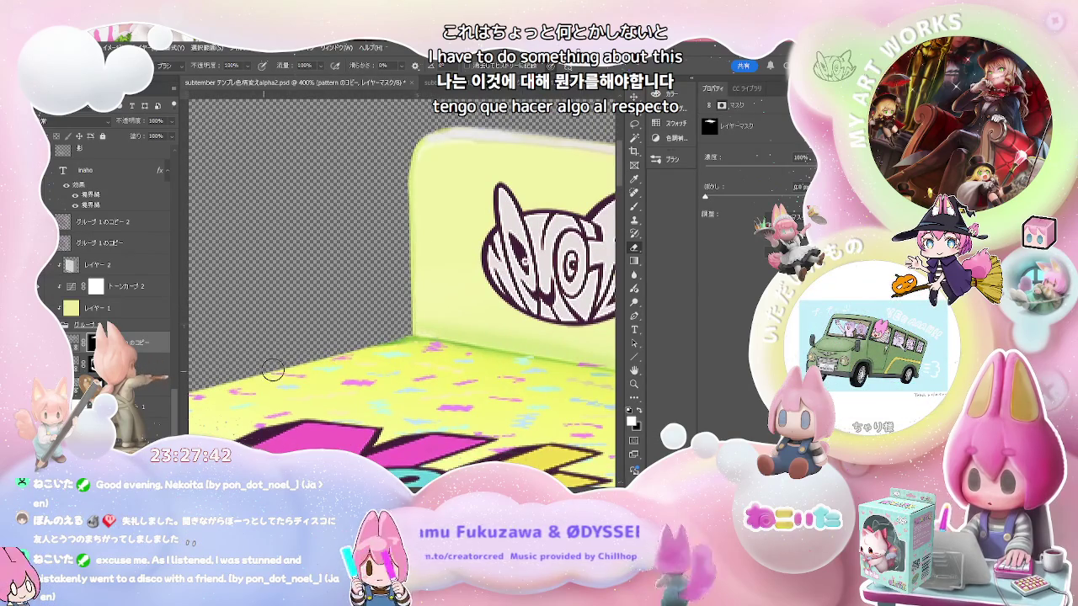
mouse_move(549, 367)
mouse_down()
mouse_move(291, 312)
mouse_move(257, 319)
mouse_up()
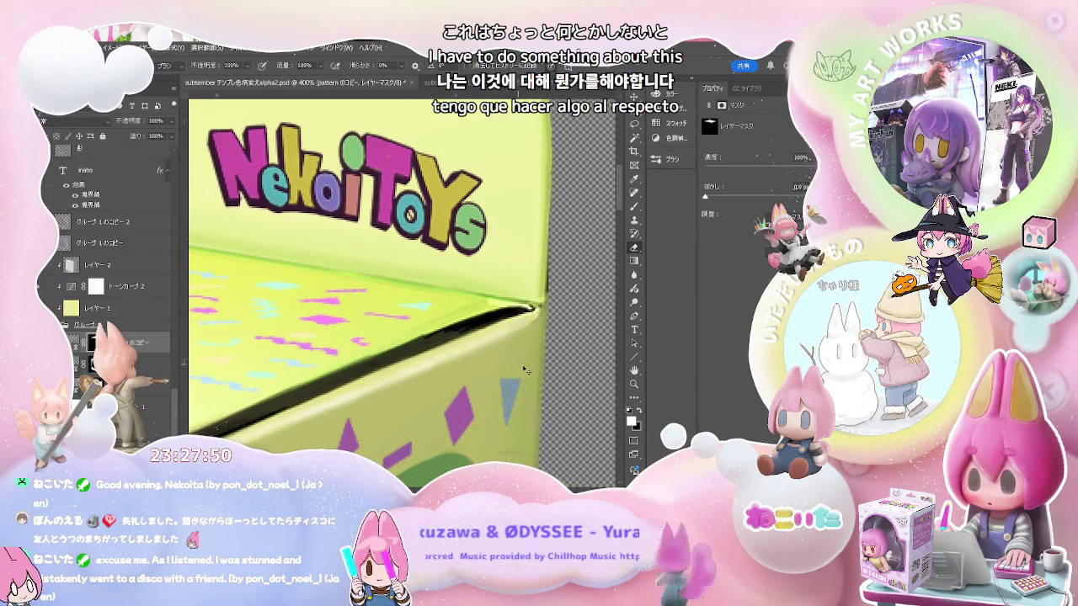
scroll(518, 364, down, 2)
scroll(505, 383, down, 2)
scroll(486, 409, down, 2)
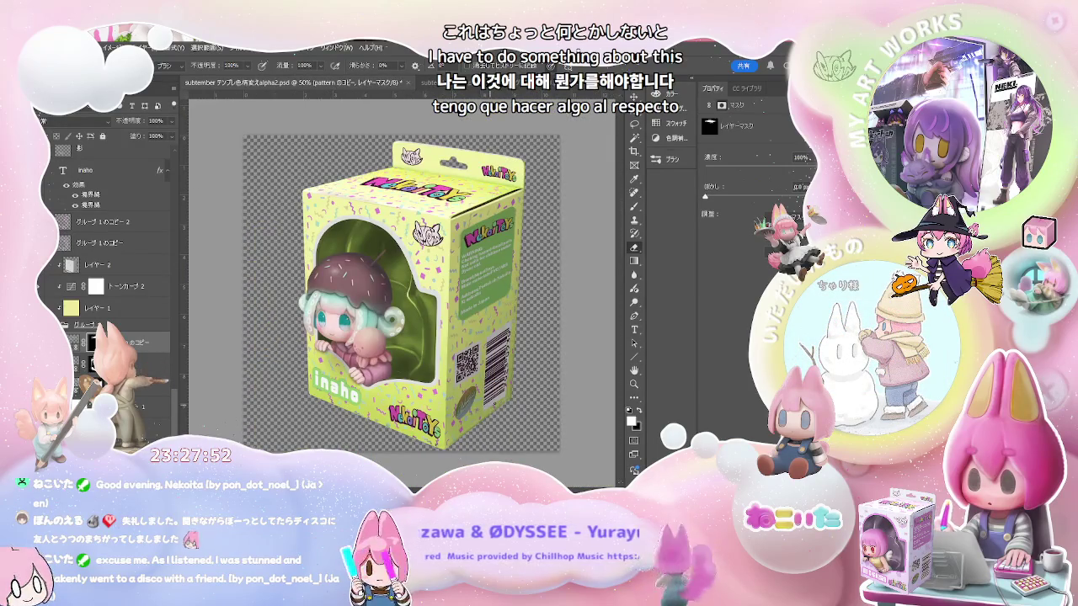
Zoom to 200% and pan across the QR code, barcode and front NekoiToys logo
key(ctrl+plus)
drag(537, 408, 502, 389)
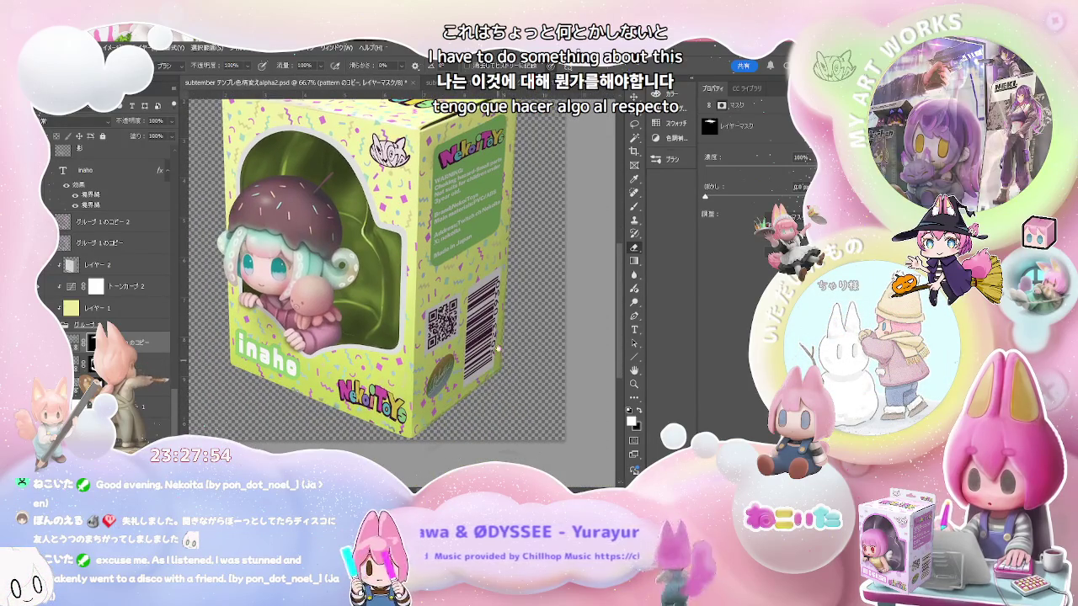
scroll(500, 381, up, 1)
scroll(499, 381, up, 1)
scroll(472, 370, up, 1)
mouse_move(457, 392)
mouse_down()
mouse_move(478, 289)
mouse_move(563, 241)
mouse_up()
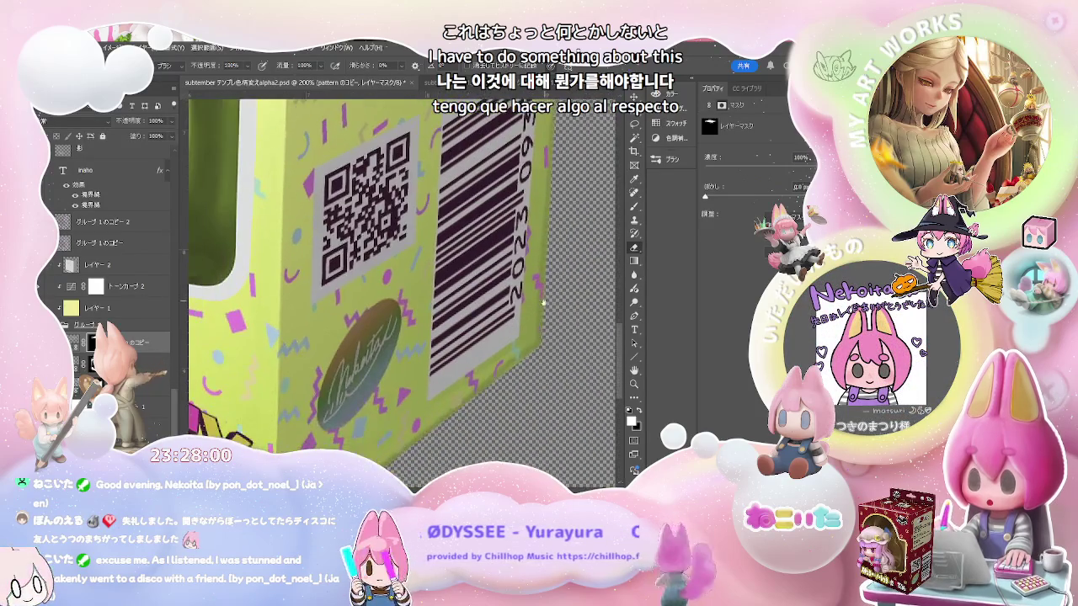
drag(404, 354, 423, 293)
mouse_move(364, 342)
mouse_down()
mouse_move(474, 330)
mouse_move(514, 311)
mouse_up()
drag(404, 362, 455, 345)
drag(370, 395, 418, 402)
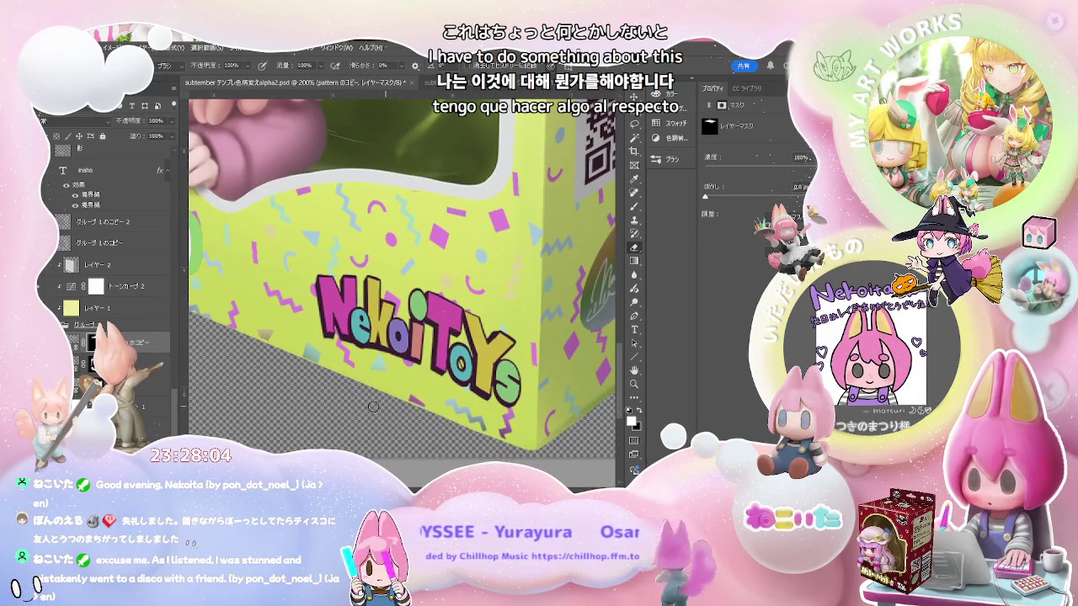
Select the original confetti pattern layer with Alt+[, check the inaho logo, and return to 66.7%
key(alt+bracketleft)
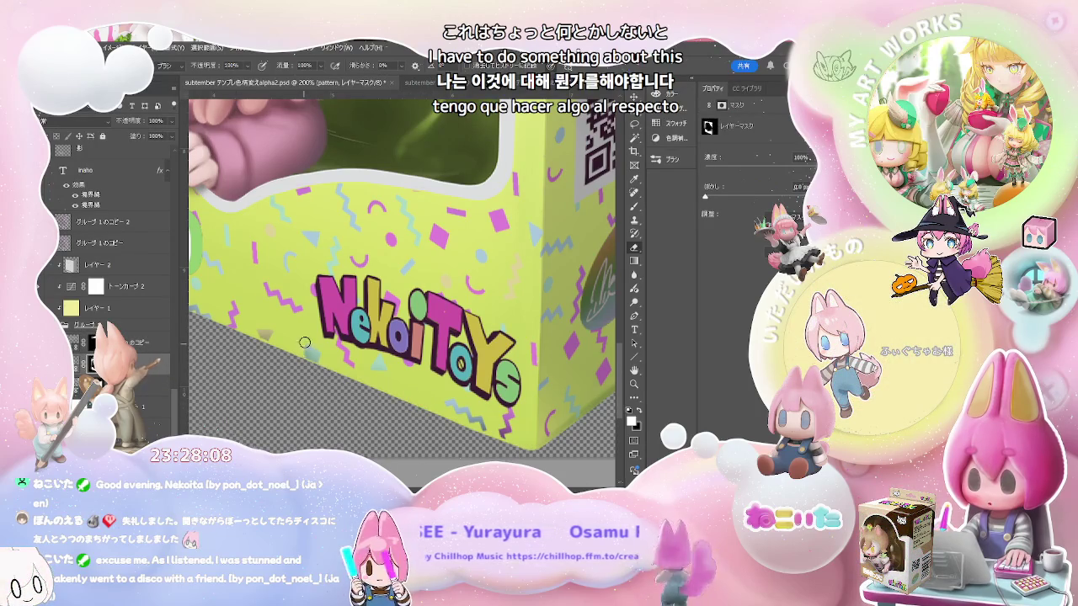
scroll(363, 356, left, 5)
scroll(375, 359, up, 1)
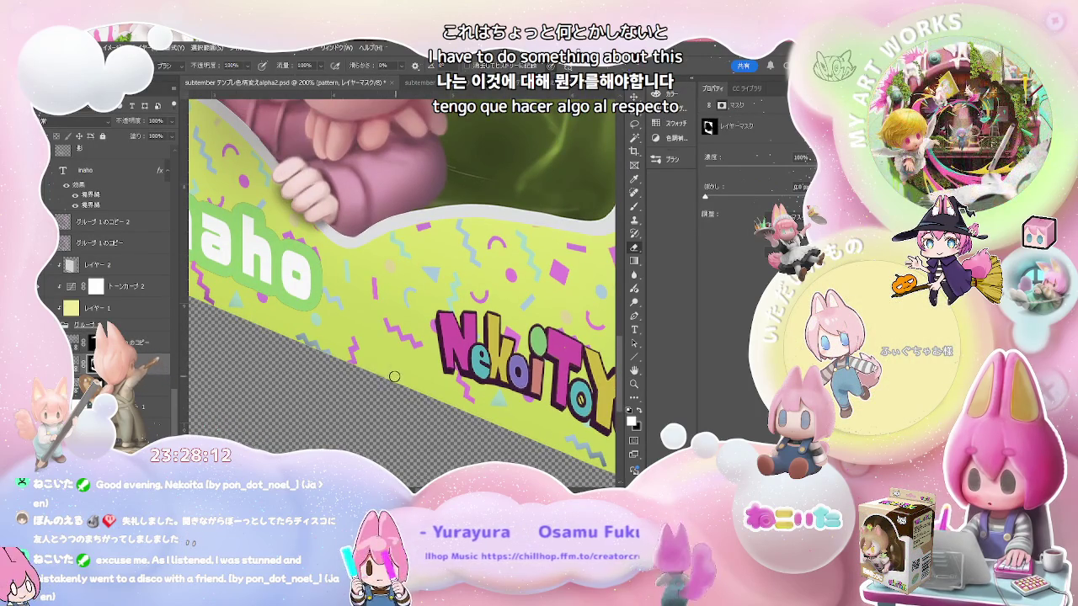
drag(360, 360, 427, 398)
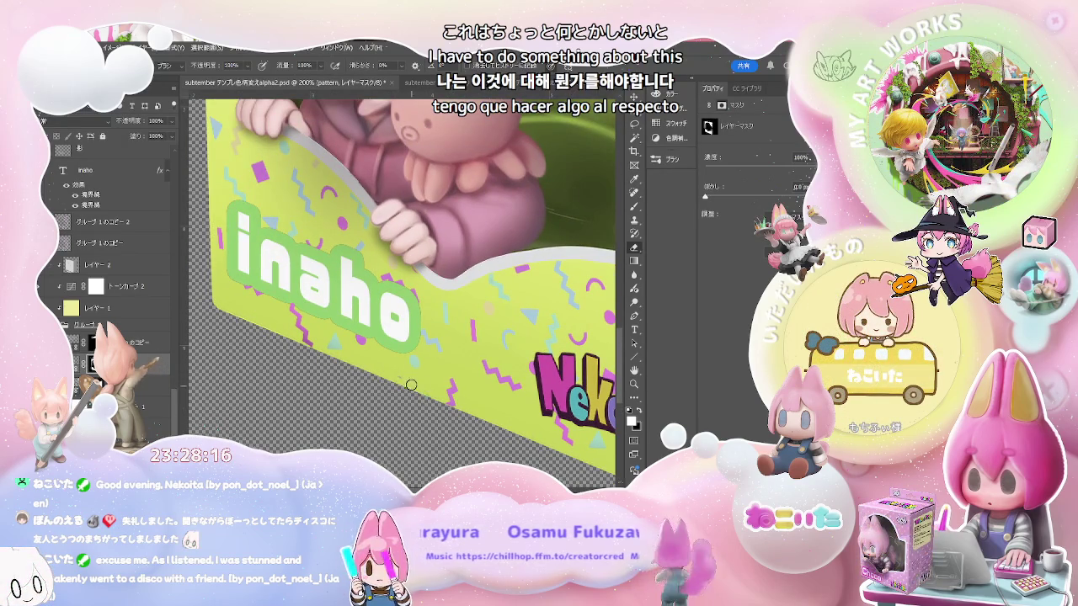
key(ctrl+minus)
key(ctrl+minus)
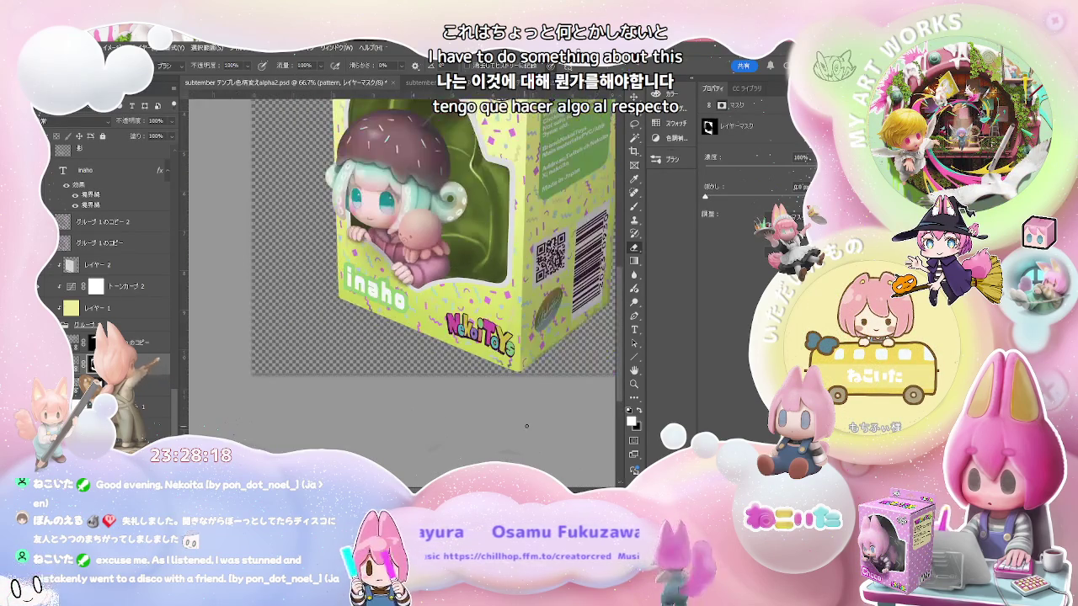
key(ctrl+plus)
key(ctrl+plus)
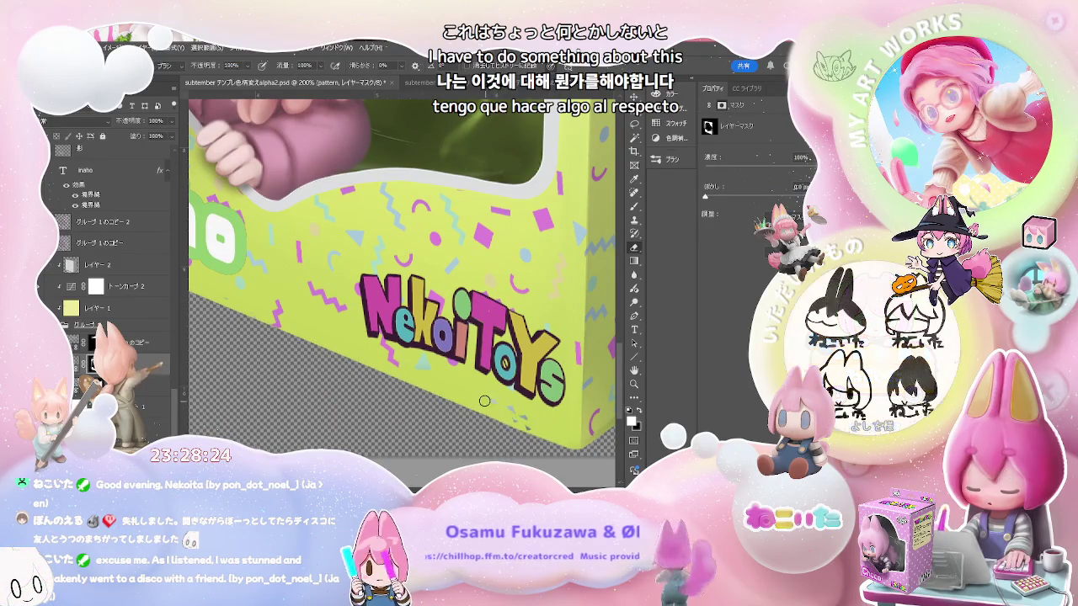
key(ctrl+minus)
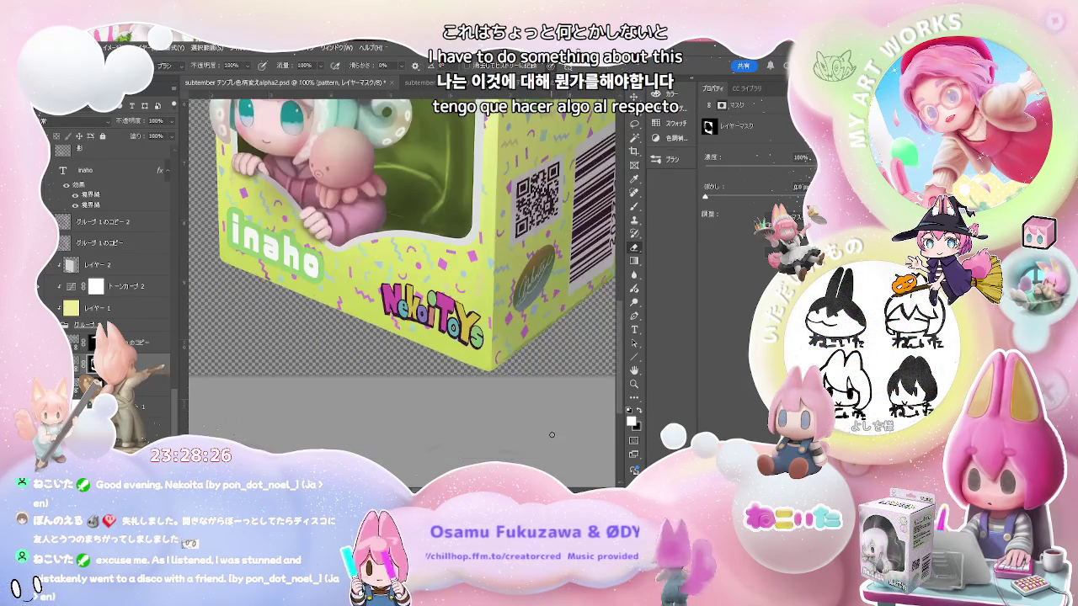
key(ctrl+minus)
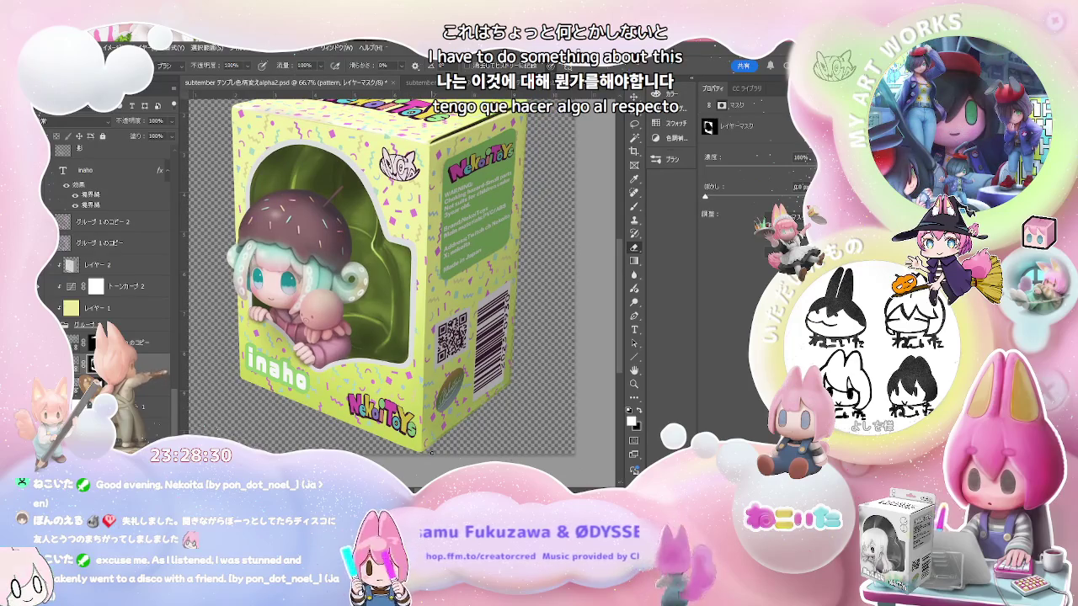
drag(495, 358, 491, 397)
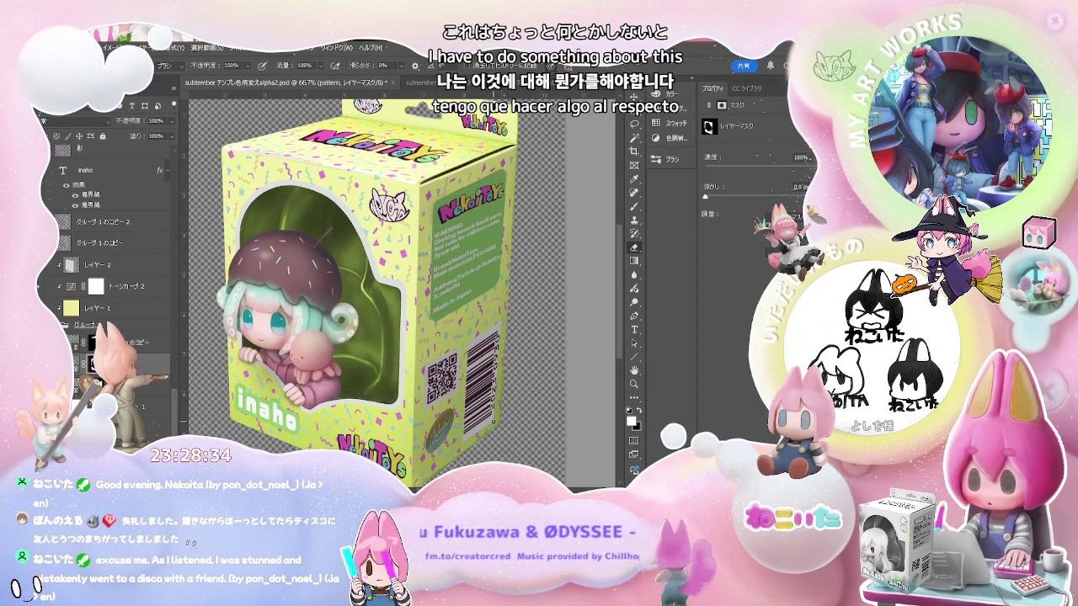
scroll(506, 390, up, 2)
mouse_move(506, 390)
mouse_down()
mouse_move(503, 348)
mouse_move(522, 407)
mouse_up()
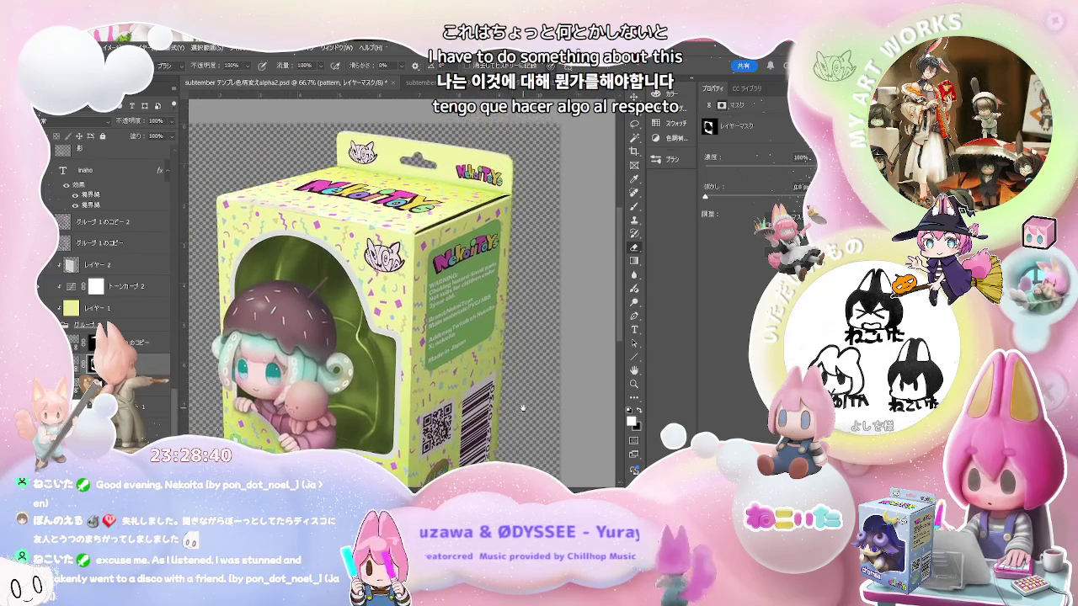
scroll(519, 411, down, 1)
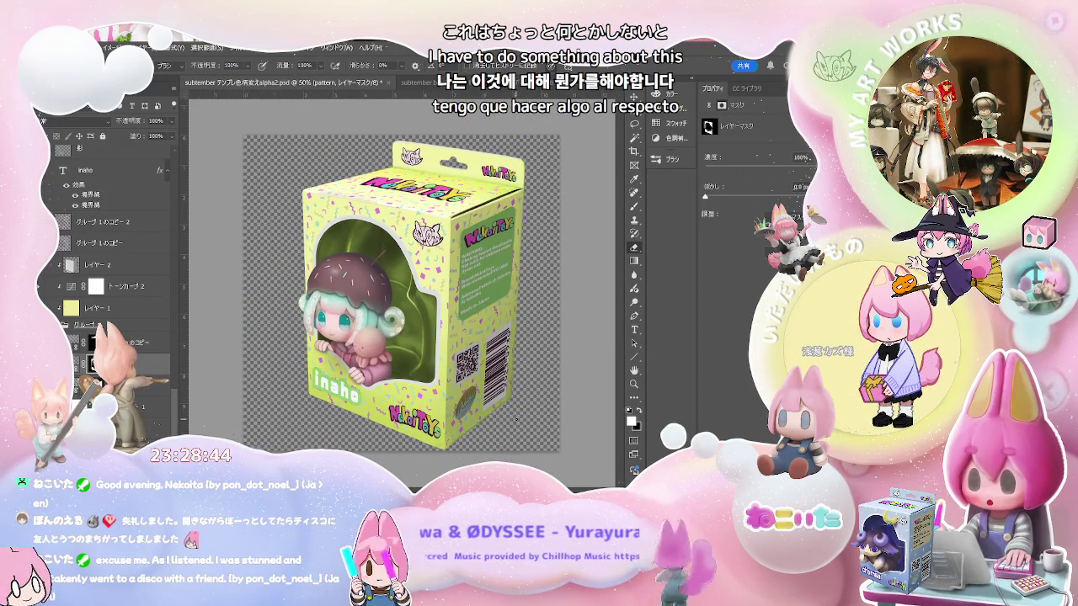
scroll(515, 418, up, 1)
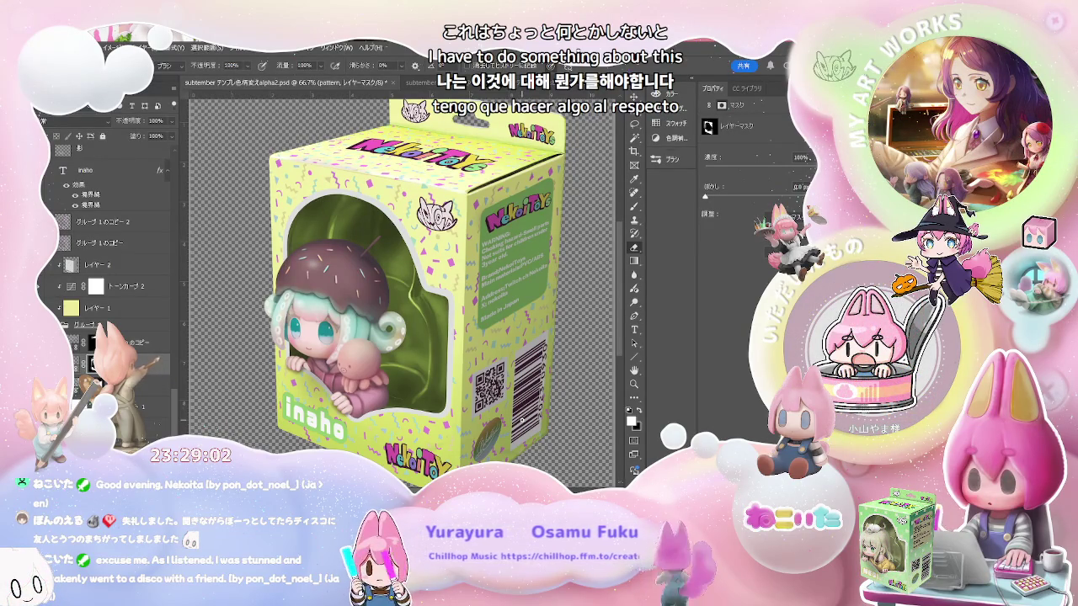
scroll(110, 252, up, 5)
click(160, 339)
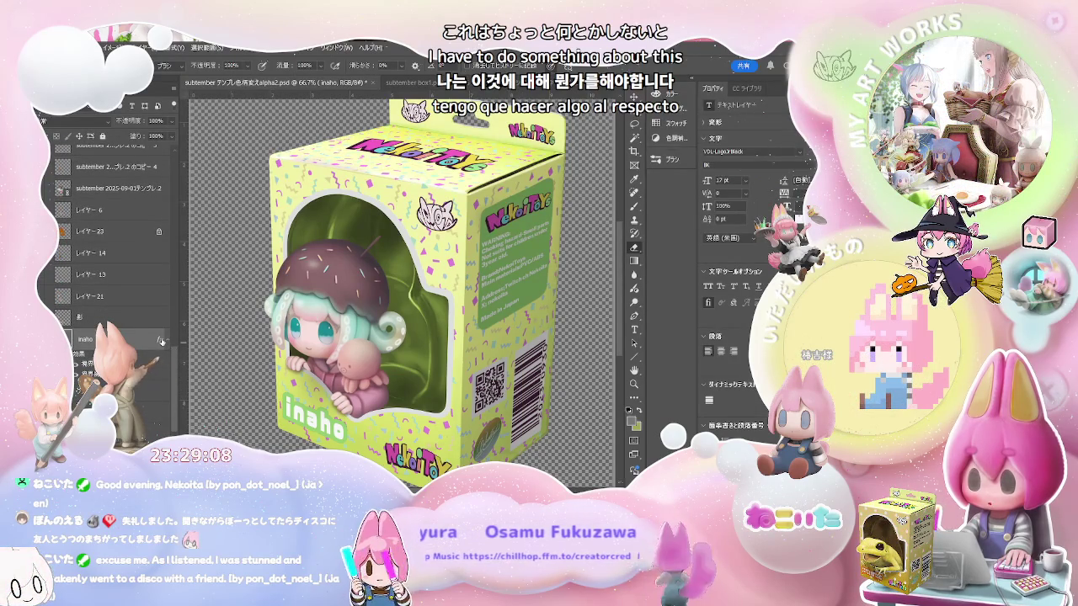
Switch between the Hand, Eyedropper and Eraser tools while examining the inaho lettering
key(h)
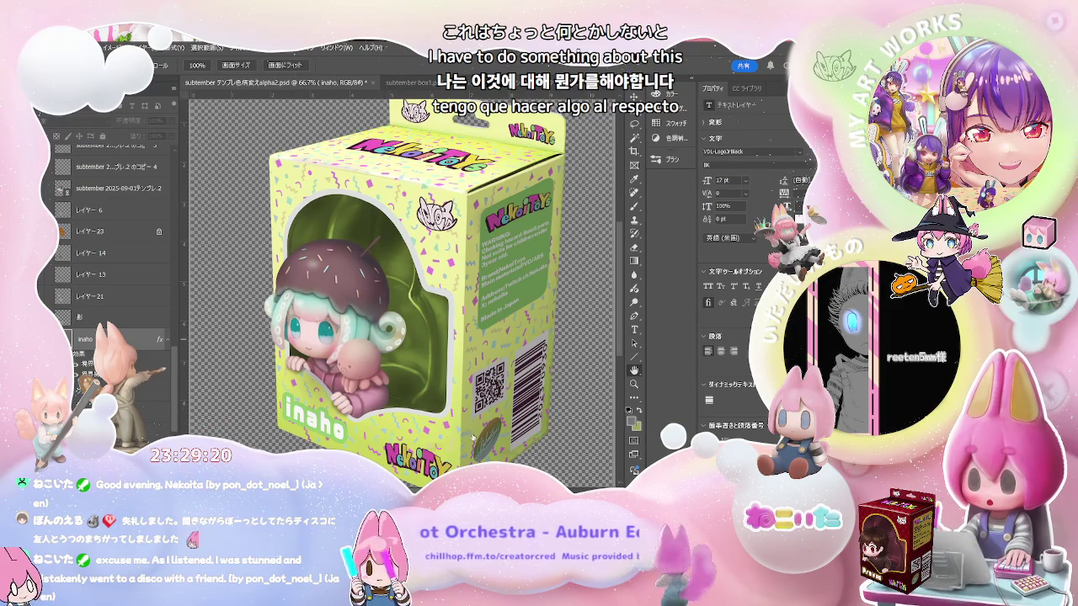
key(i)
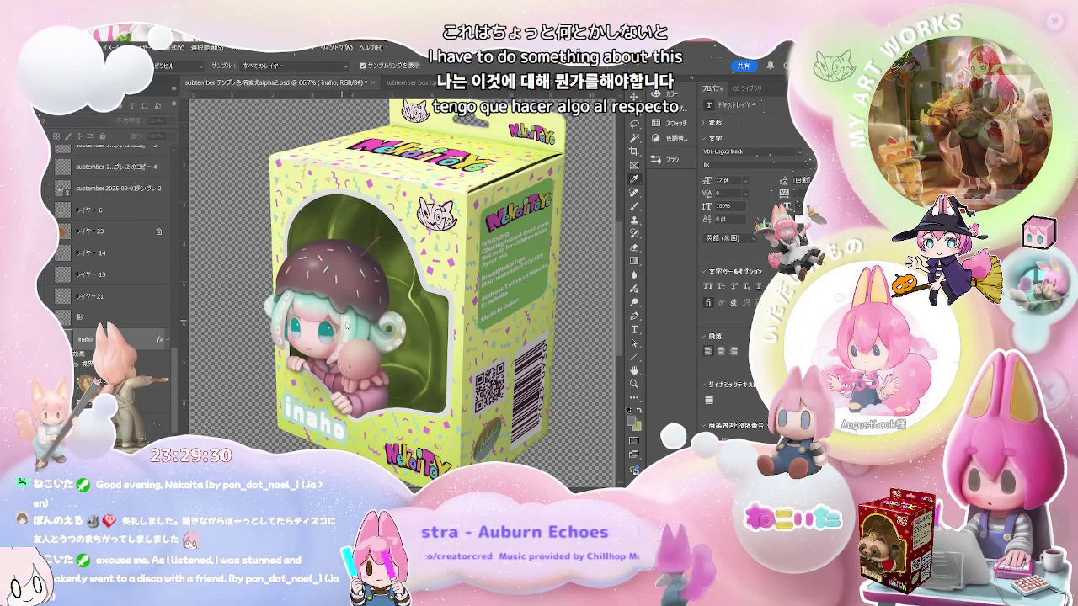
key(h)
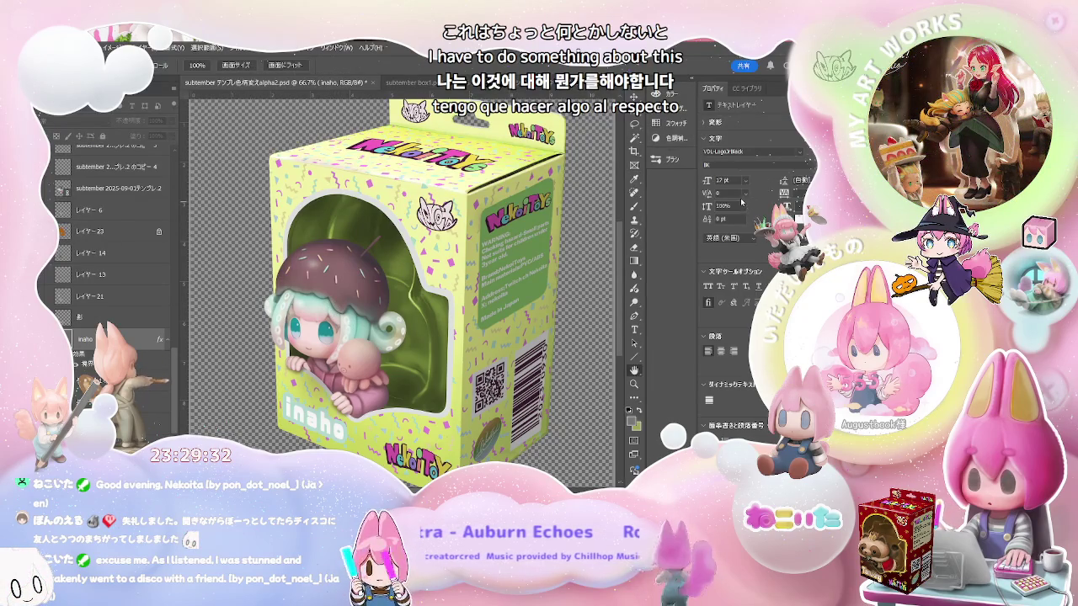
key(e)
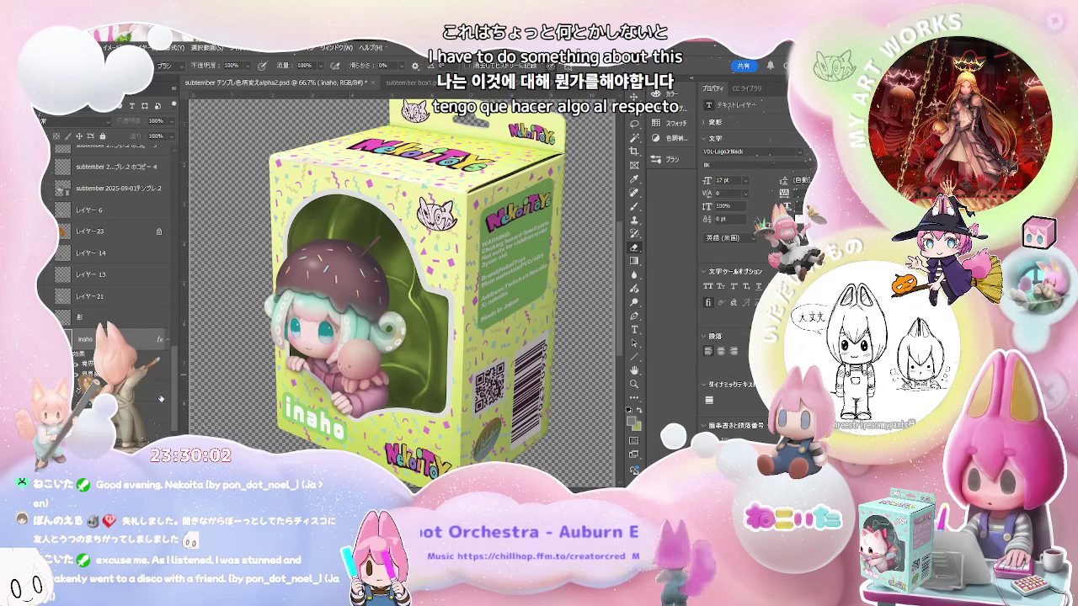
key(space)
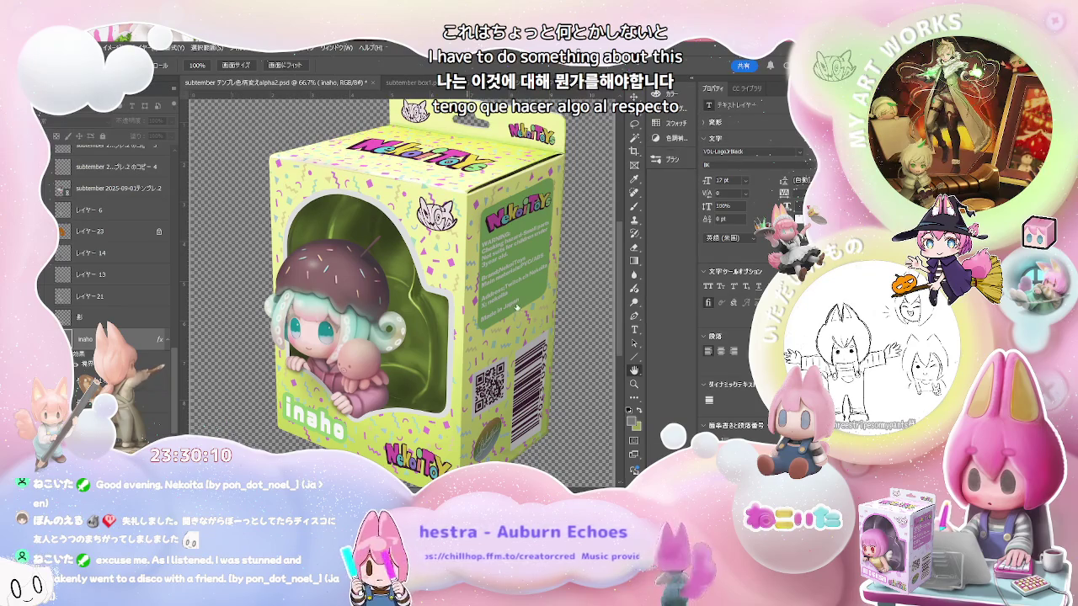
key(i)
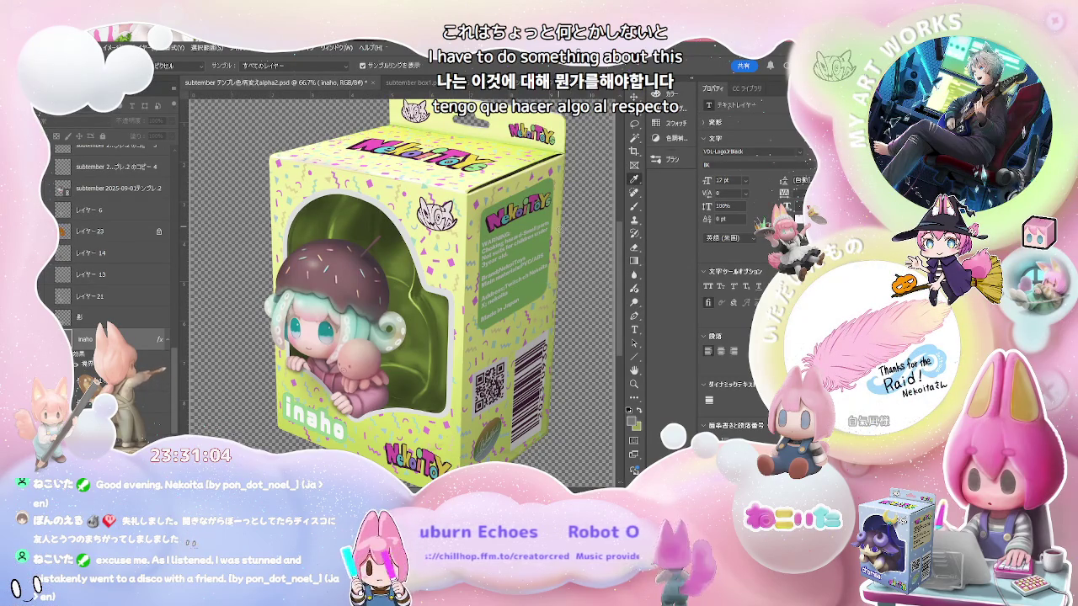
key(h)
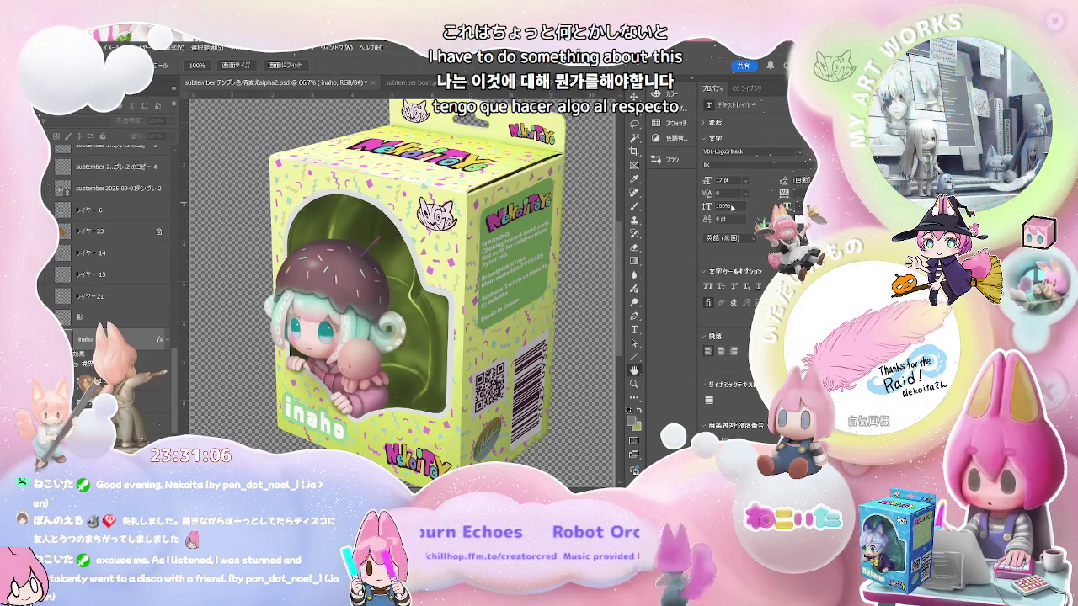
key(e)
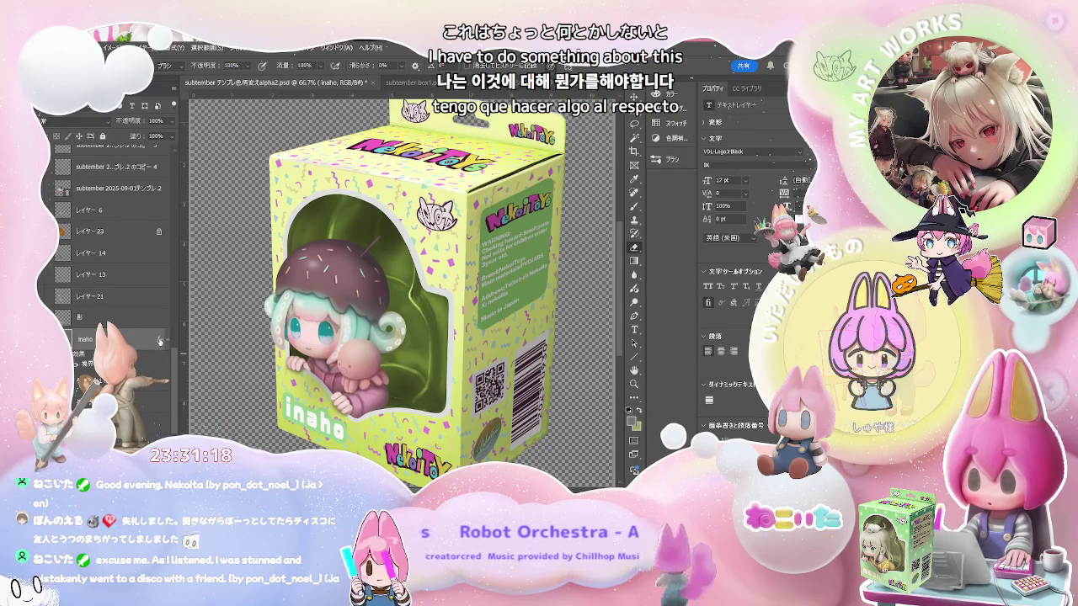
key(space)
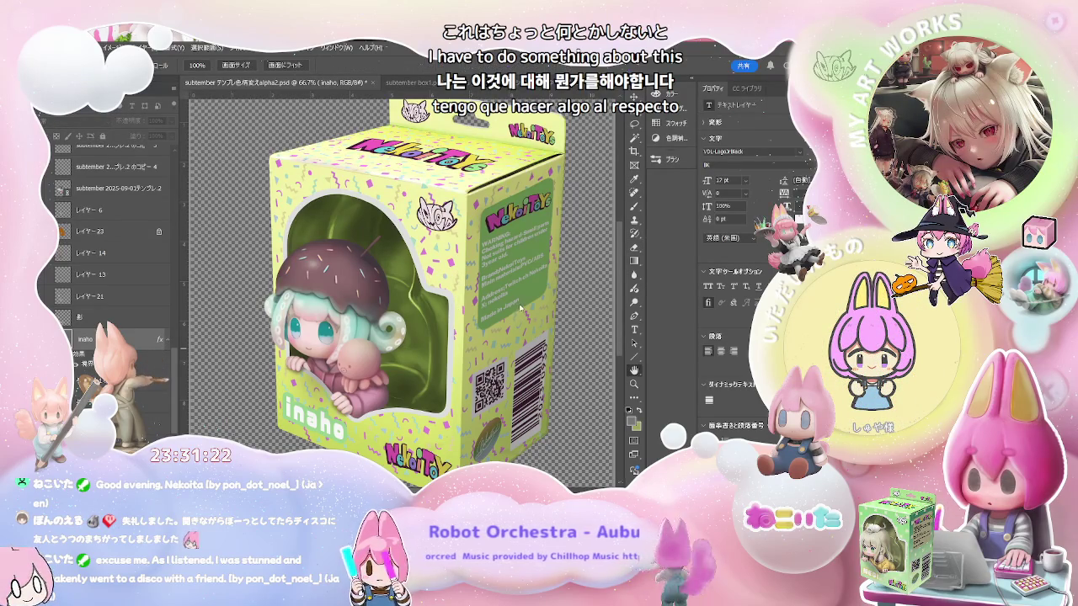
key(i)
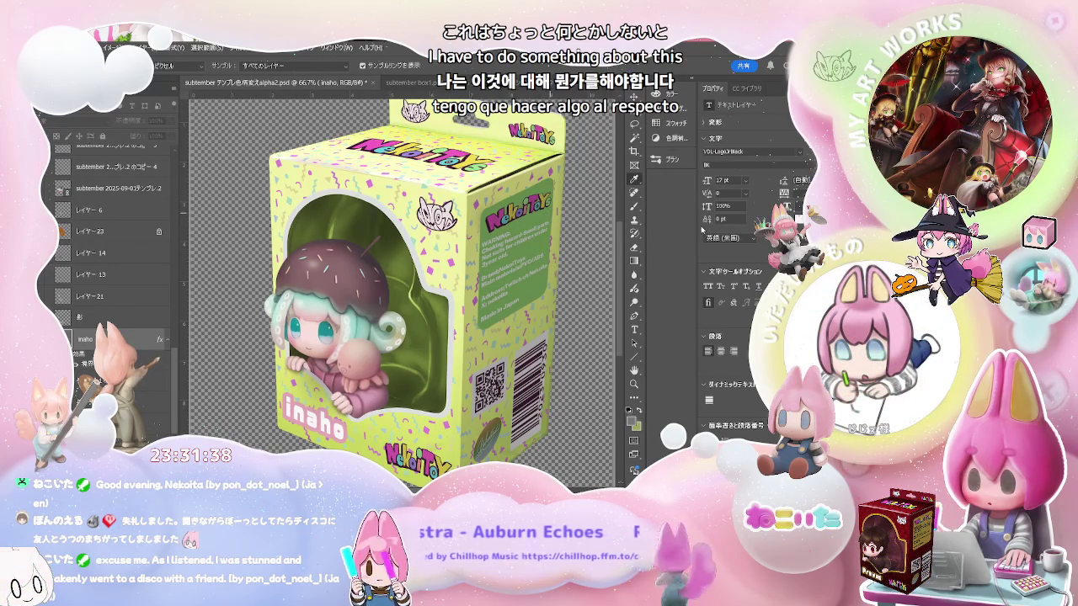
key(e)
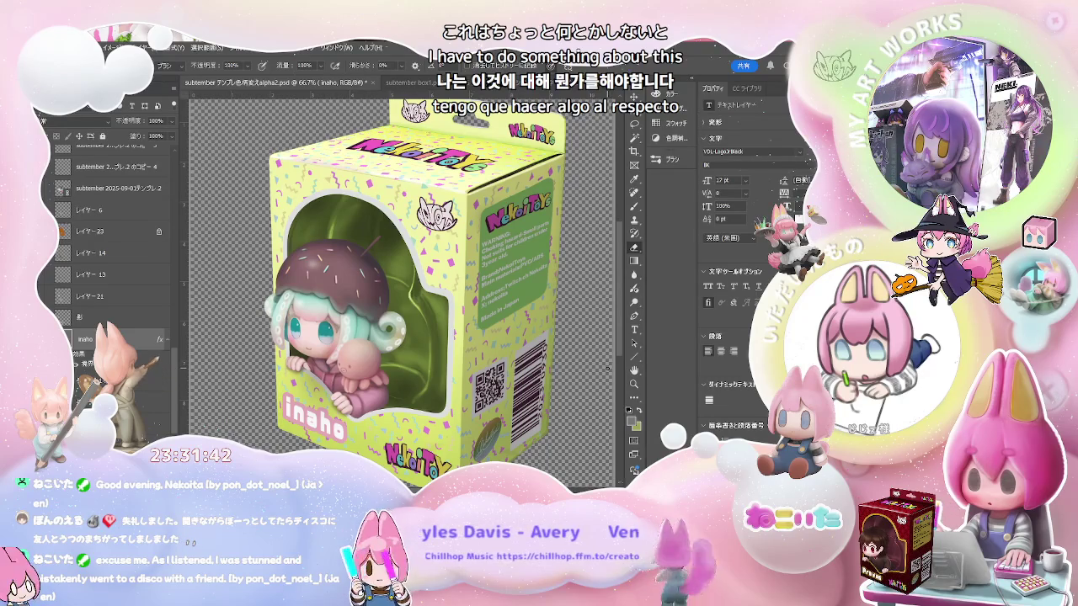
Duplicate the green label layer, clear its pixels, and move the copy below レイヤー 3
drag(176, 357, 180, 279)
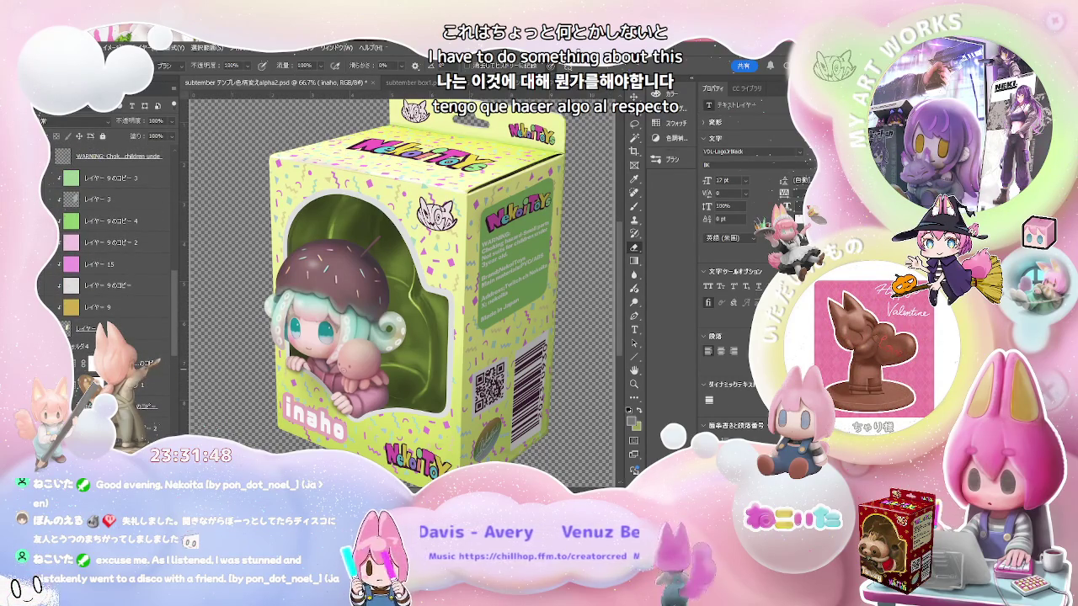
click(85, 272)
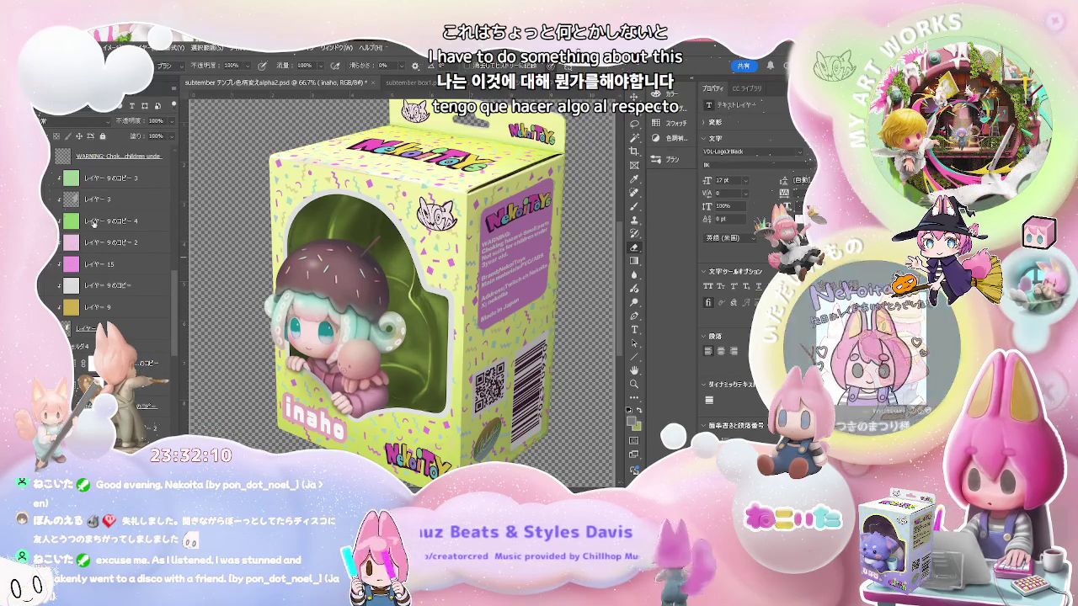
click(96, 179)
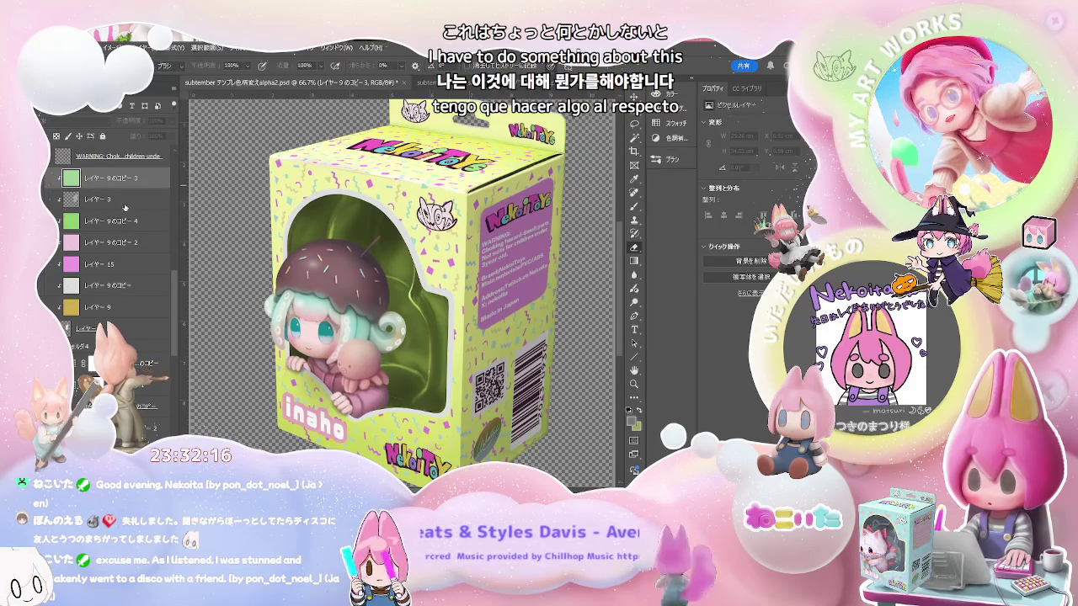
key(ctrl+j)
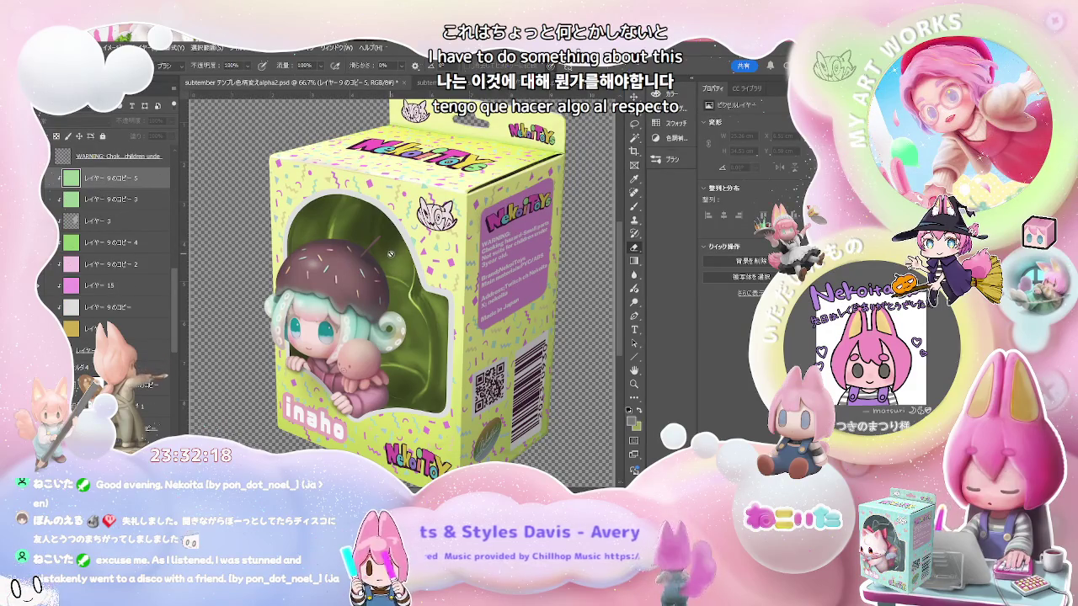
key(Delete)
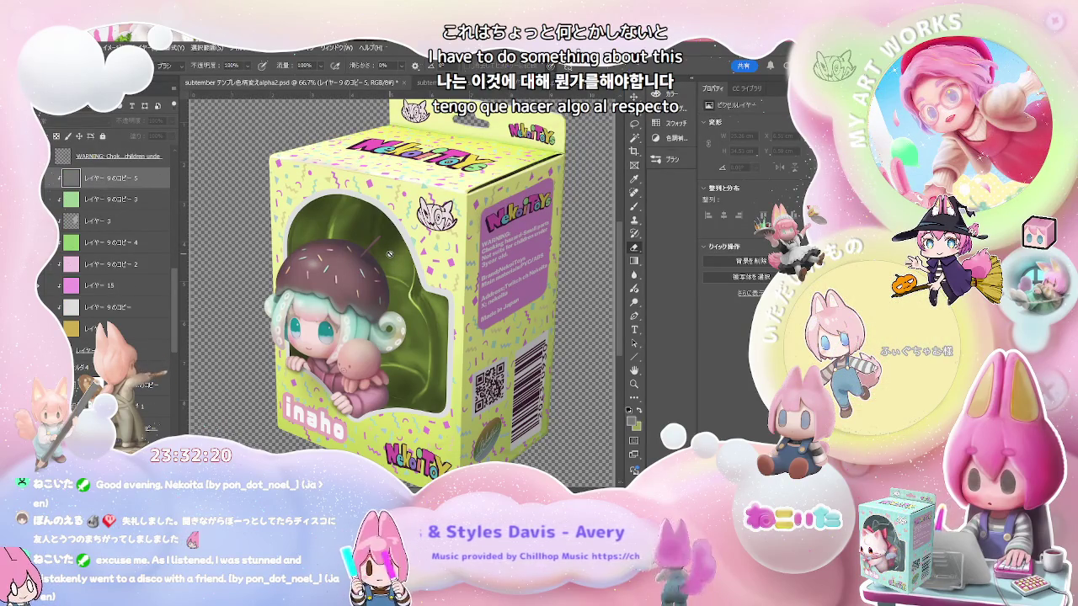
drag(125, 179, 130, 235)
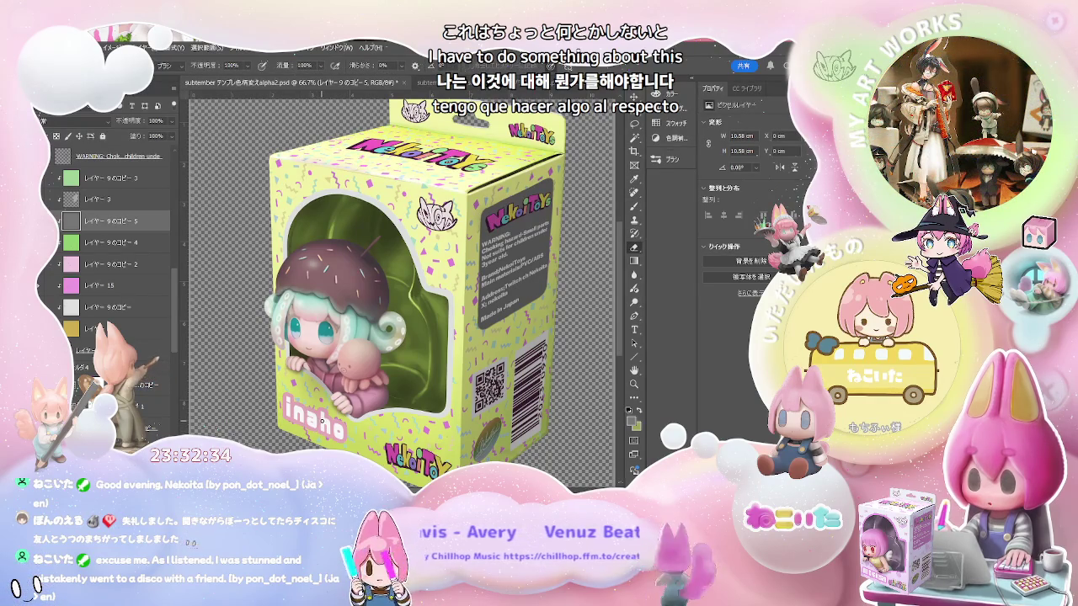
Fill the new layer with a pink foreground colour so the side label panel turns pink
key(b)
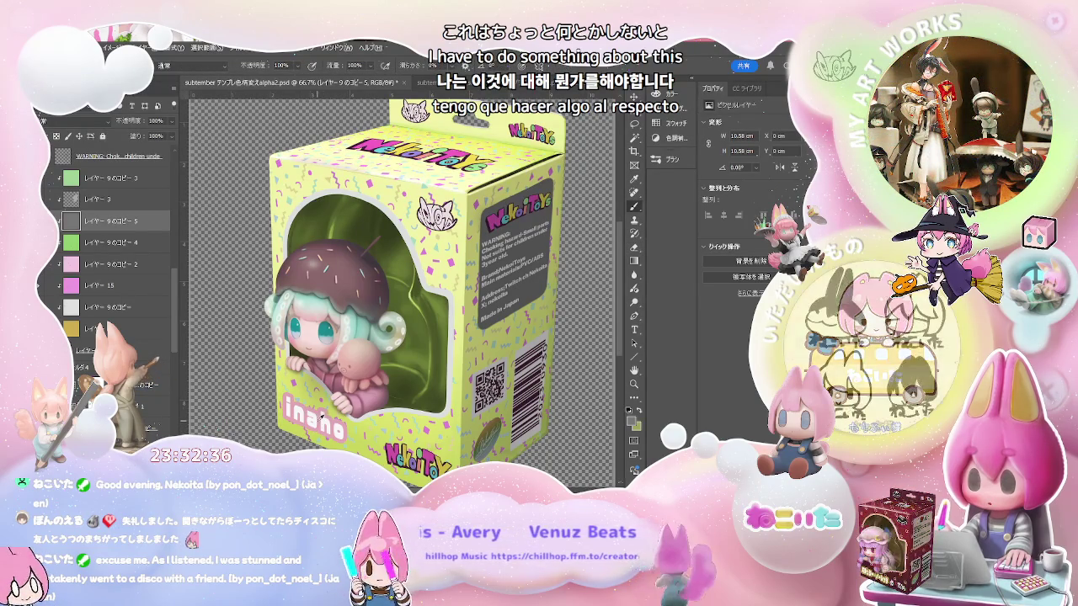
alt+click(336, 412)
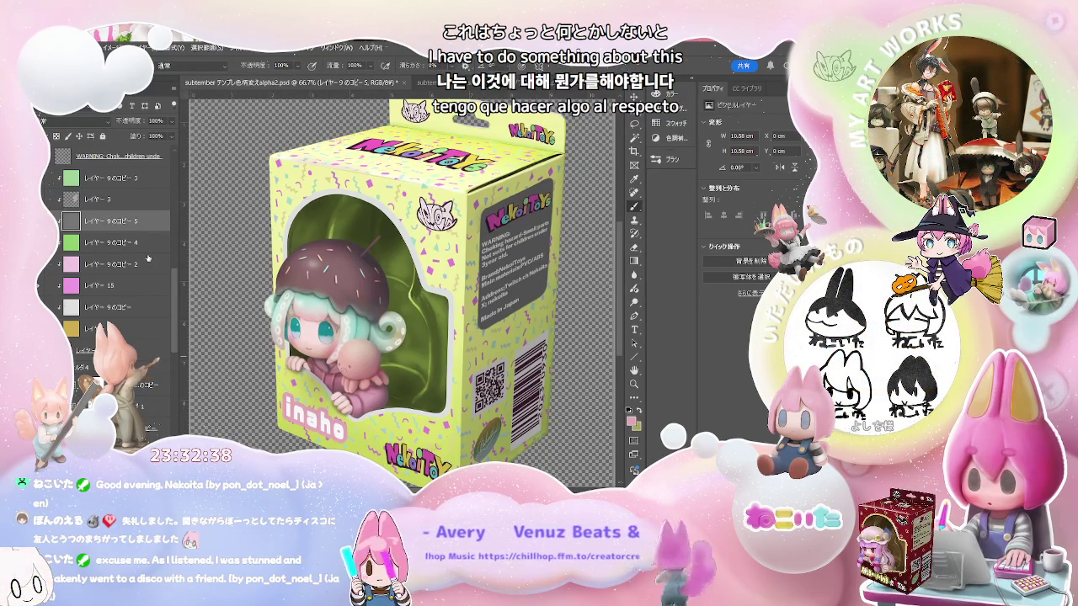
key(alt+BackSpace)
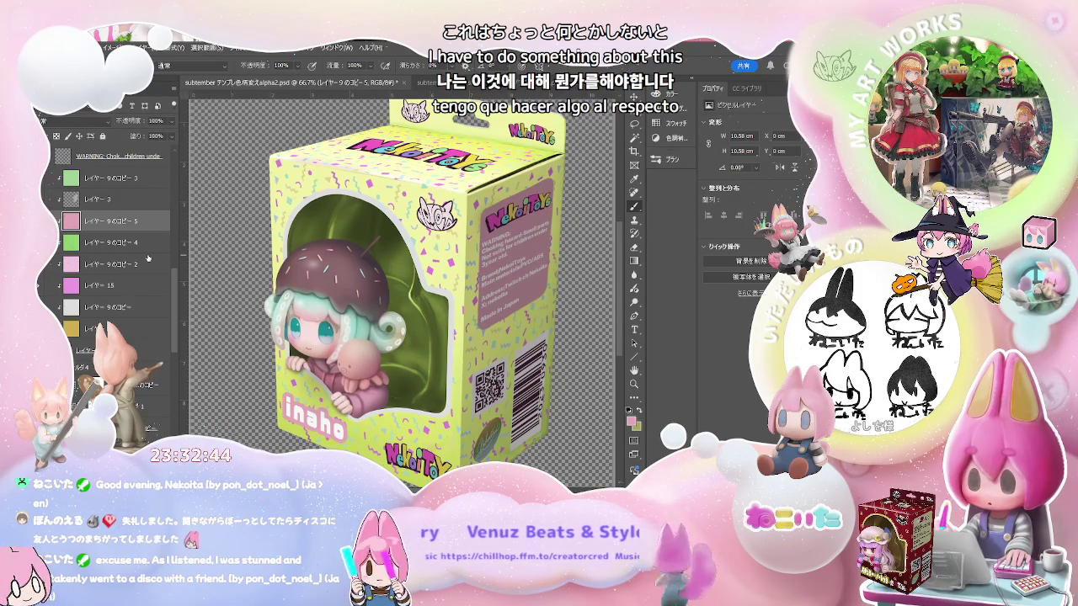
key(ctrl+minus)
key(ctrl+minus)
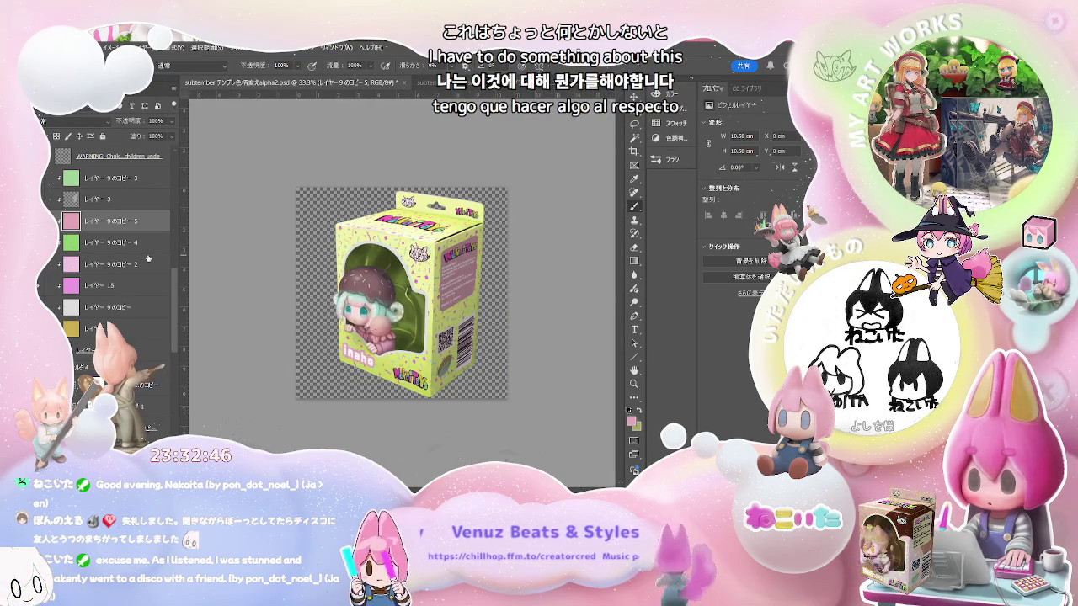
Zoom to 50%, sample the box colour with the Eyedropper, and switch to subtember box1.psd
key(ctrl+plus)
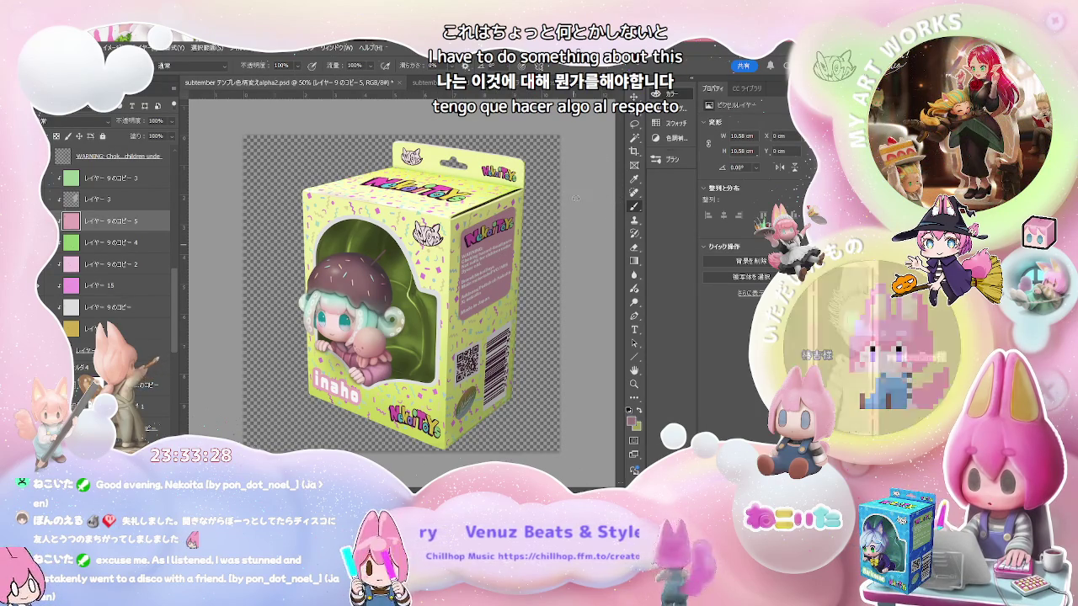
alt+click(367, 309)
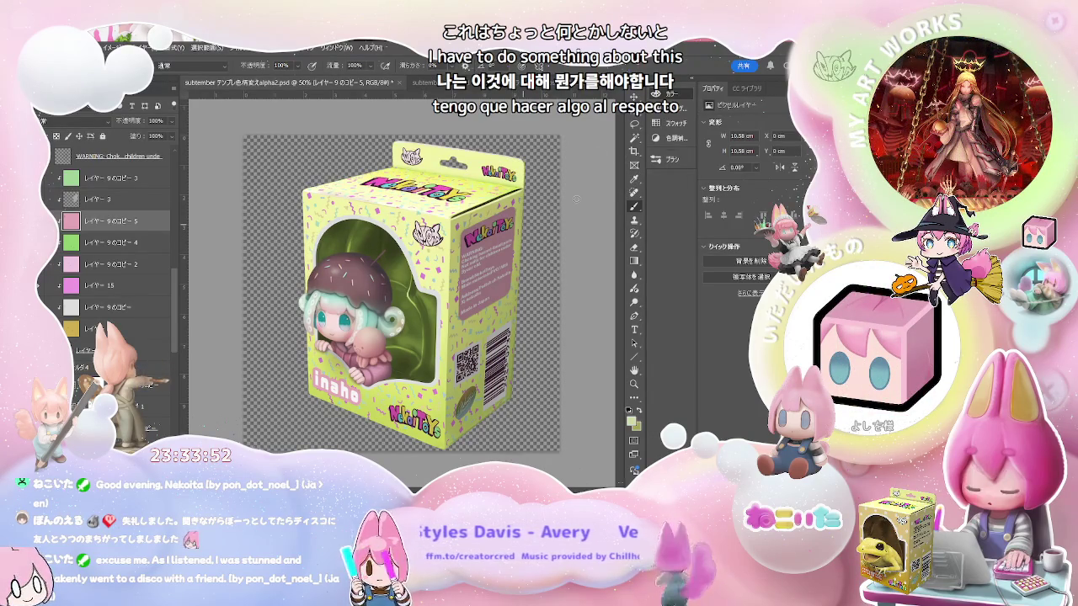
drag(173, 308, 178, 431)
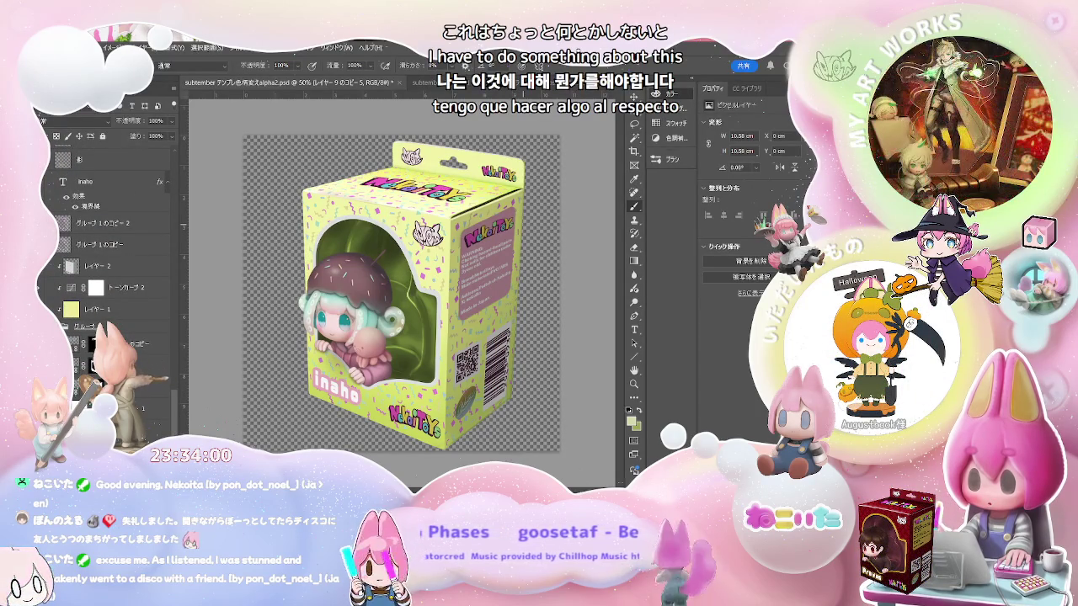
click(431, 83)
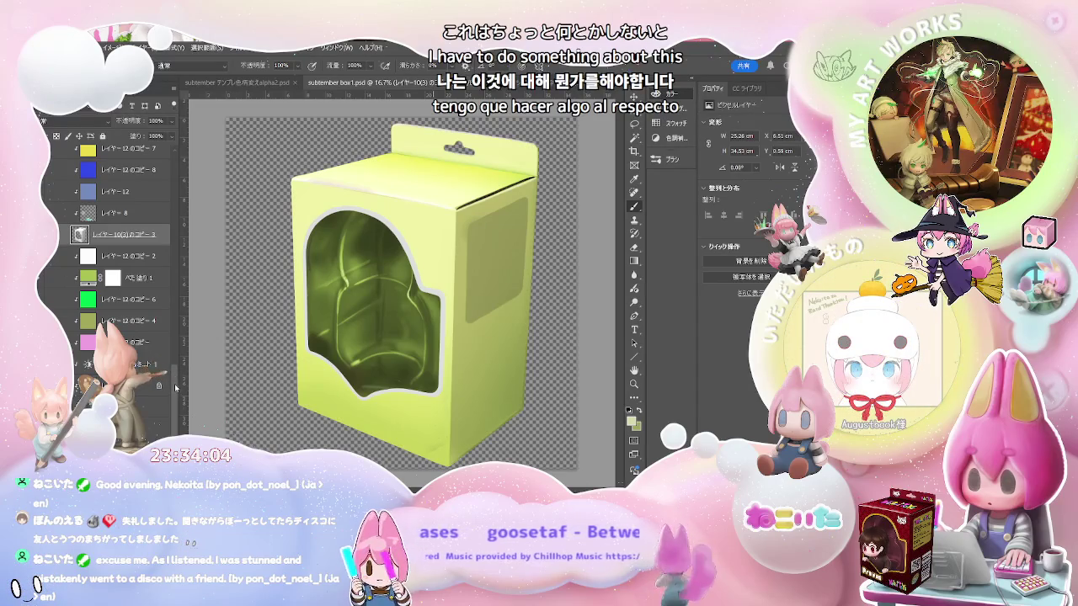
Fill レイヤー12のコピー7 with the sampled yellow-green, then go back to alpha2.psd
scroll(135, 337, up, 4)
scroll(139, 328, up, 4)
click(142, 319)
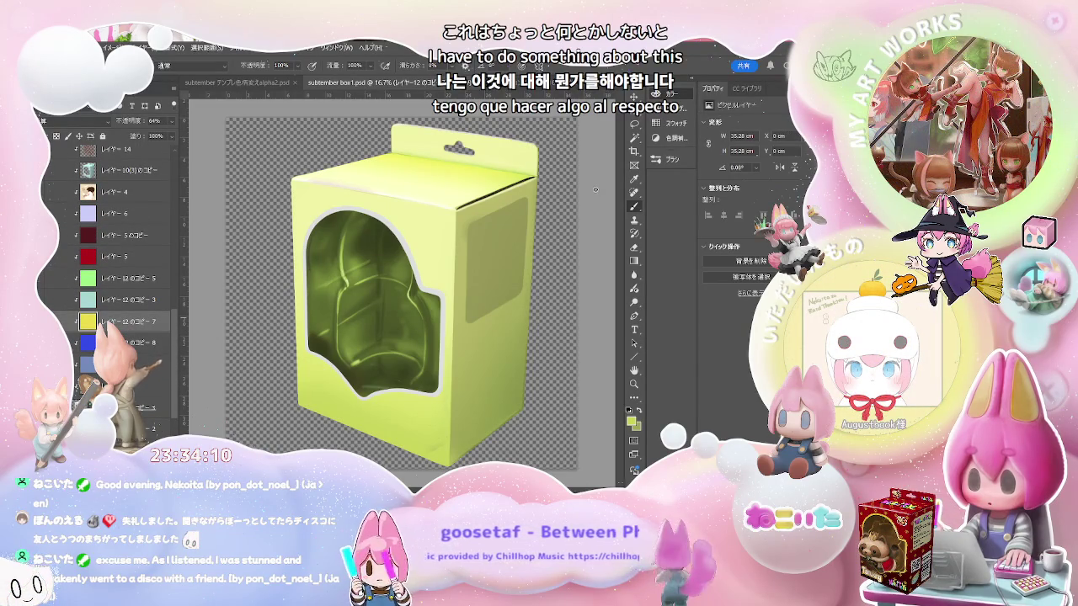
key(alt+BackSpace)
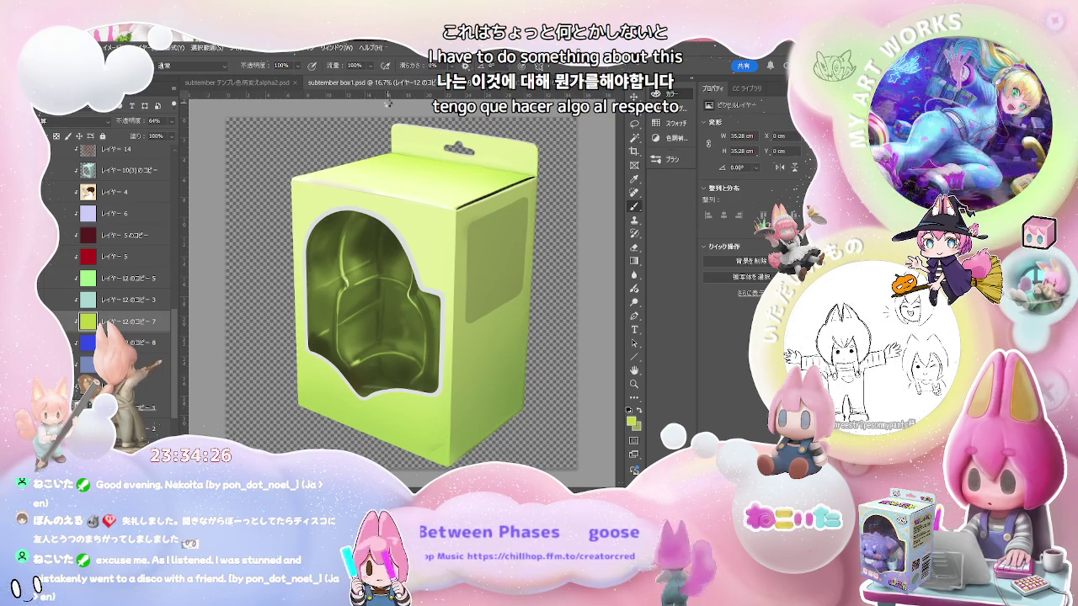
click(260, 85)
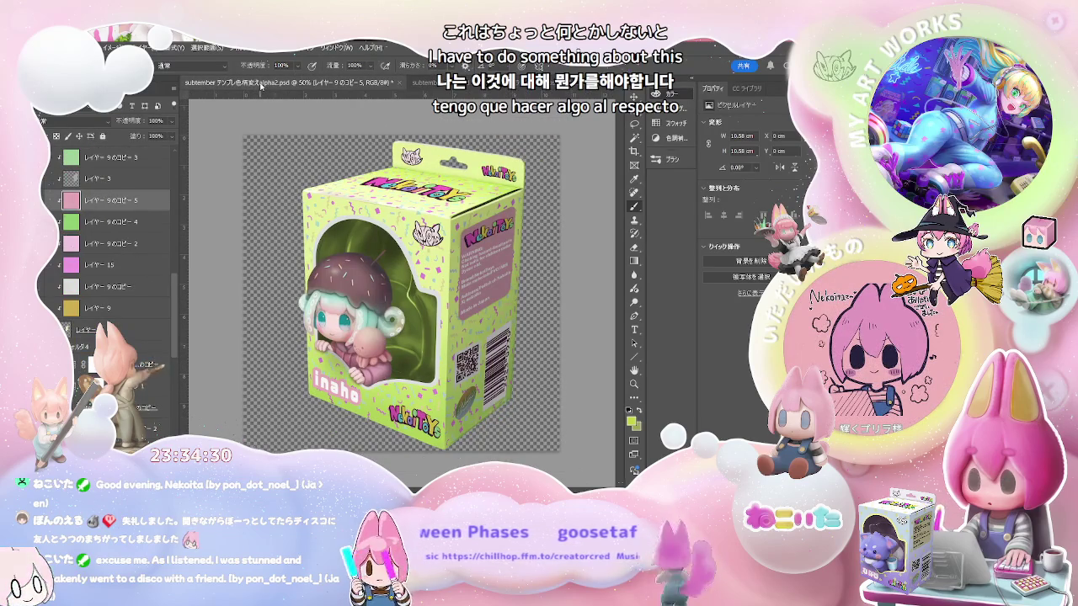
key(ctrl+plus)
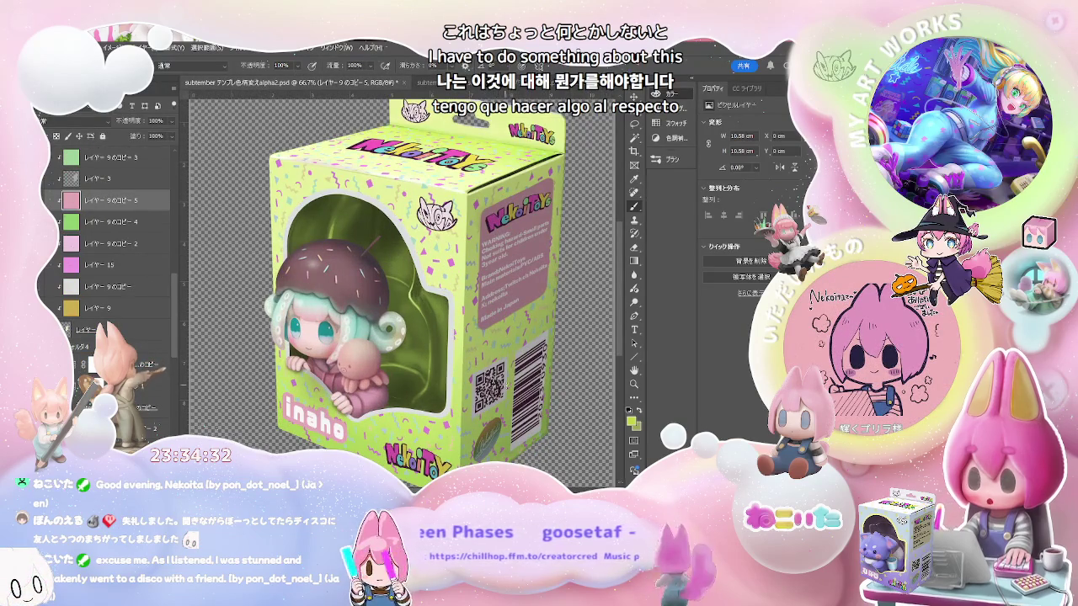
key(ctrl+minus)
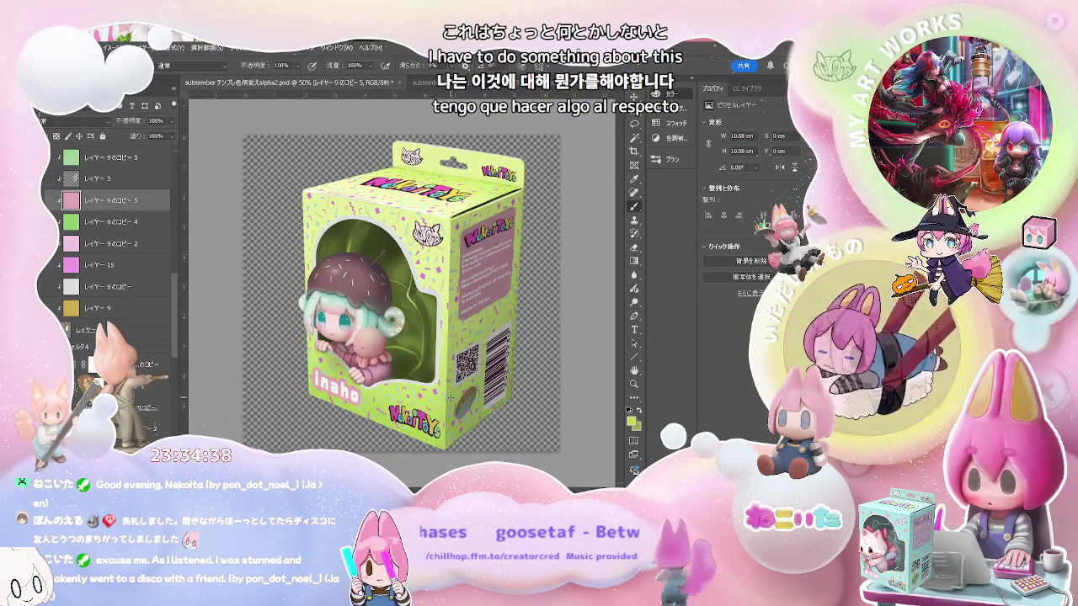
key(ctrl+plus)
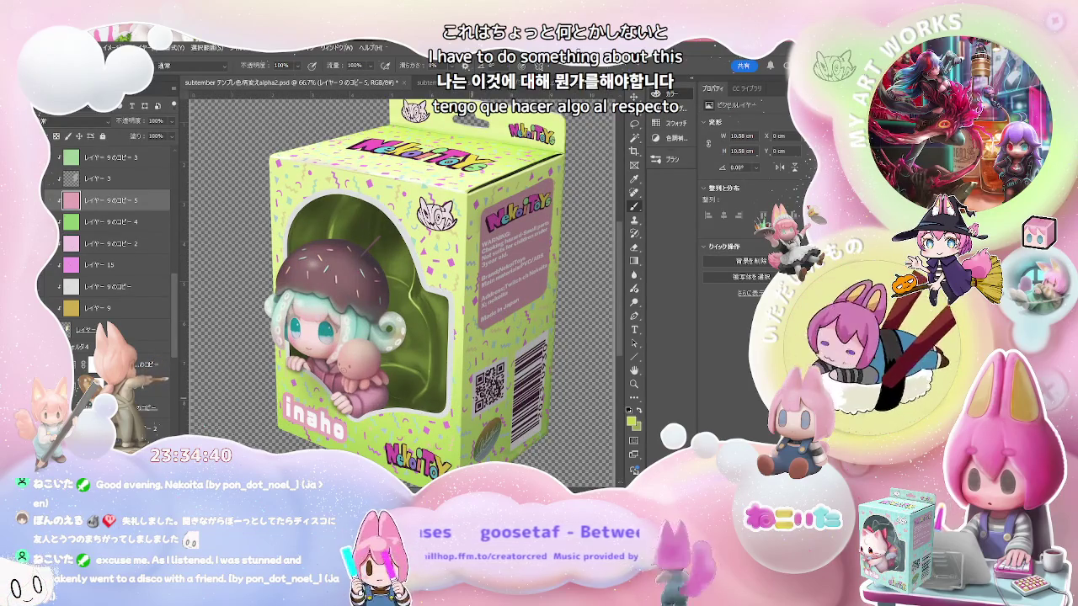
scroll(394, 292, right, 3)
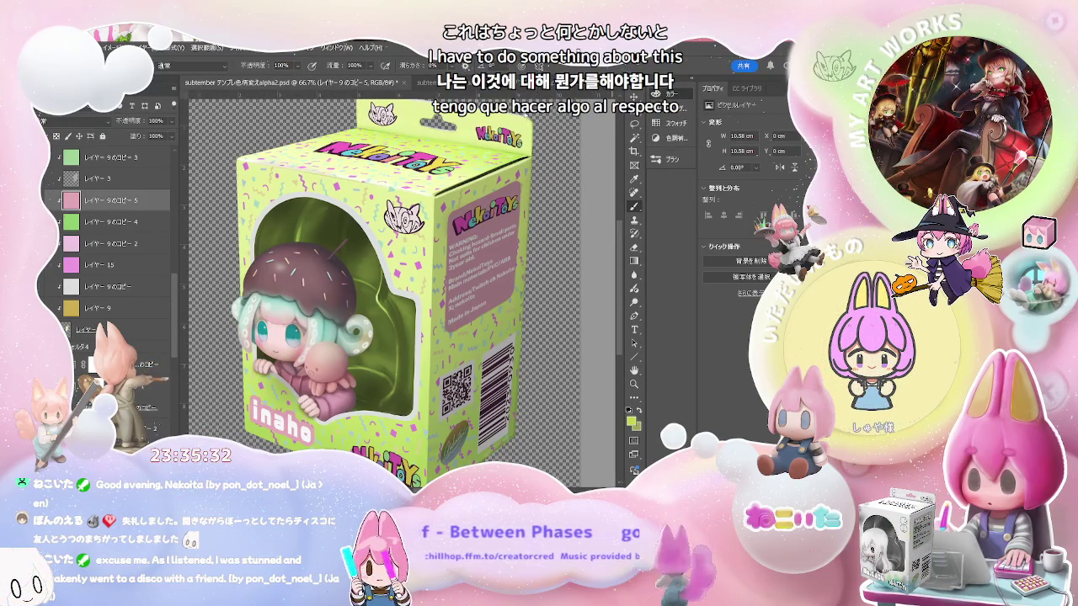
key(i)
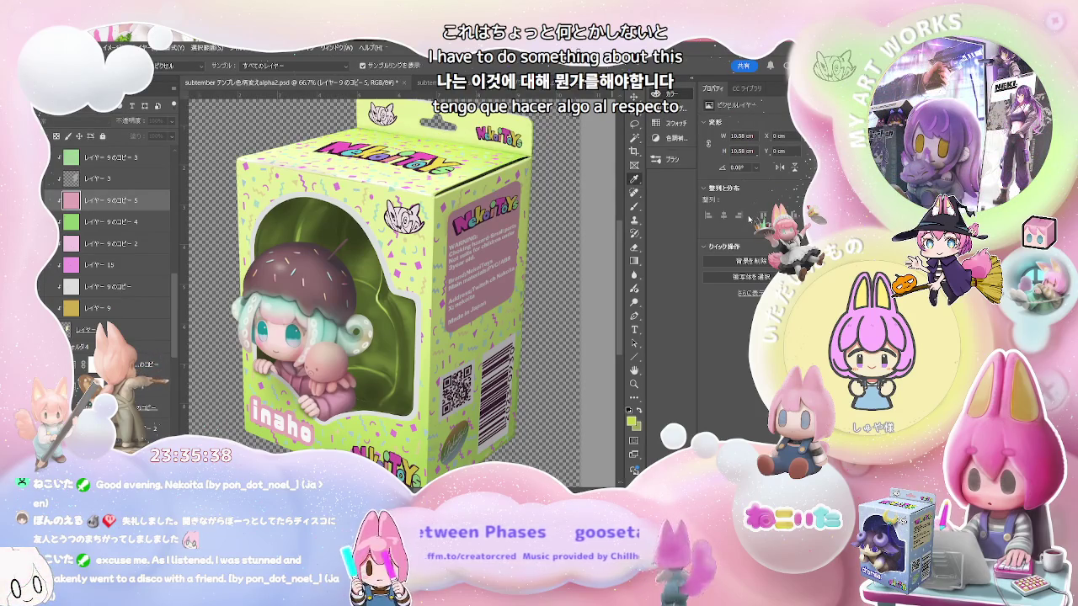
key(b)
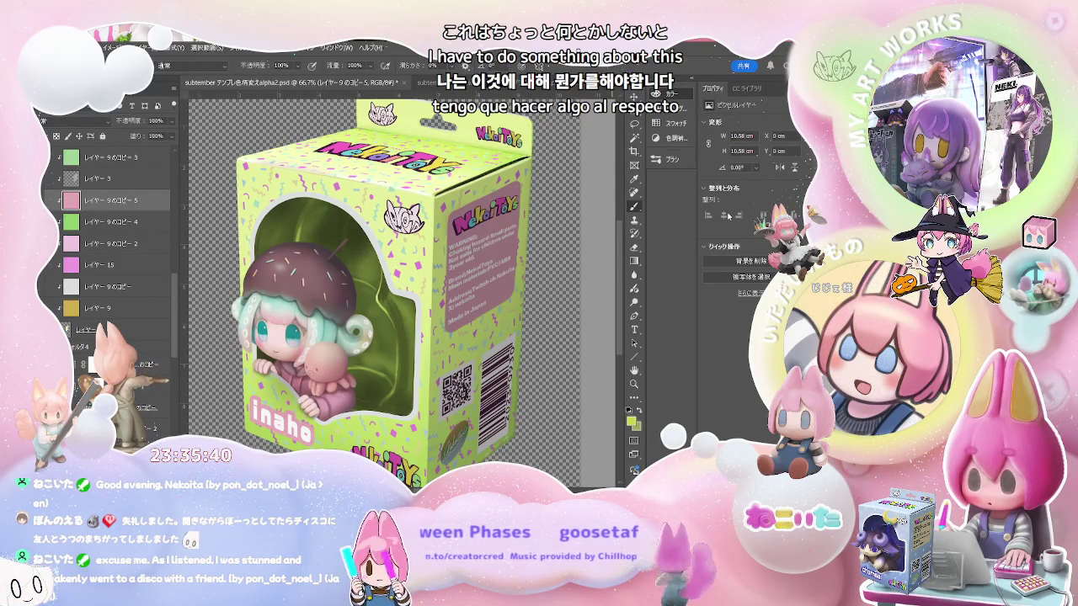
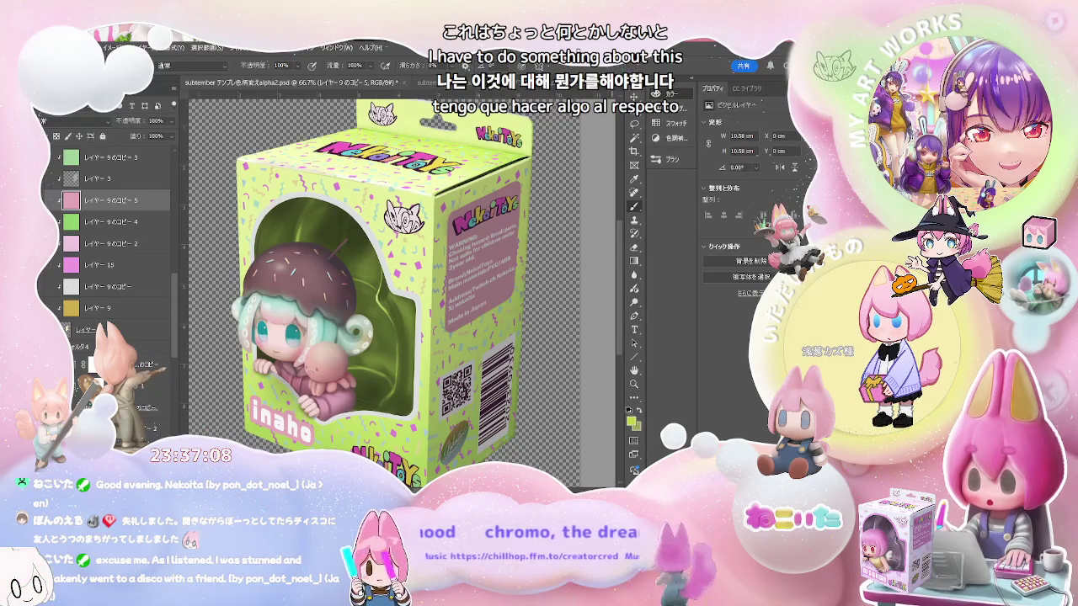
Switch to the plain 'subtember box1.psd' box document
click(438, 82)
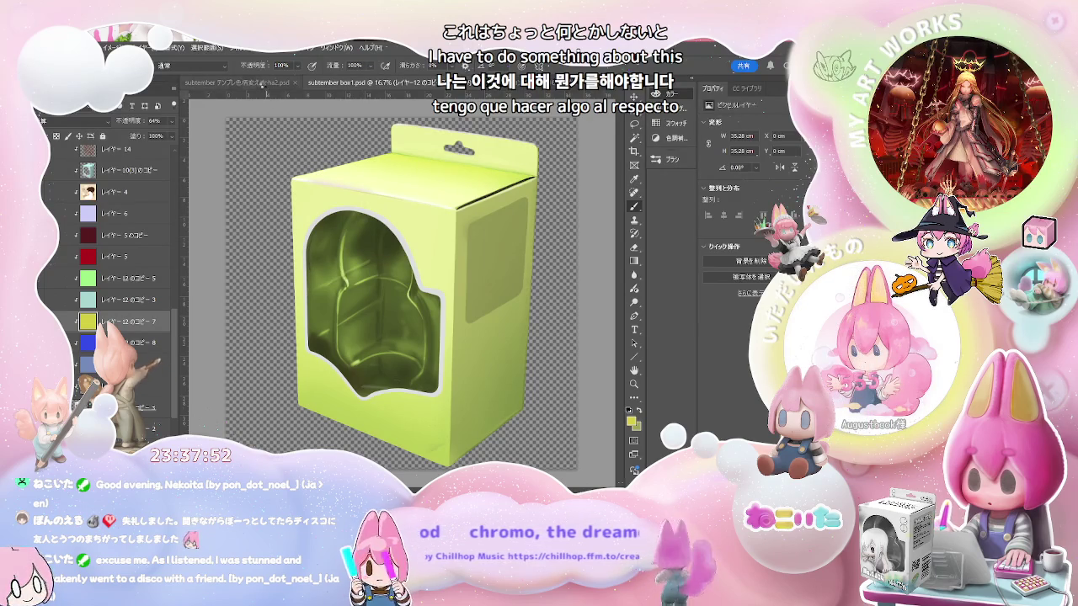
Return to the decorated 'subtember テンプレ' box mockup document
click(264, 85)
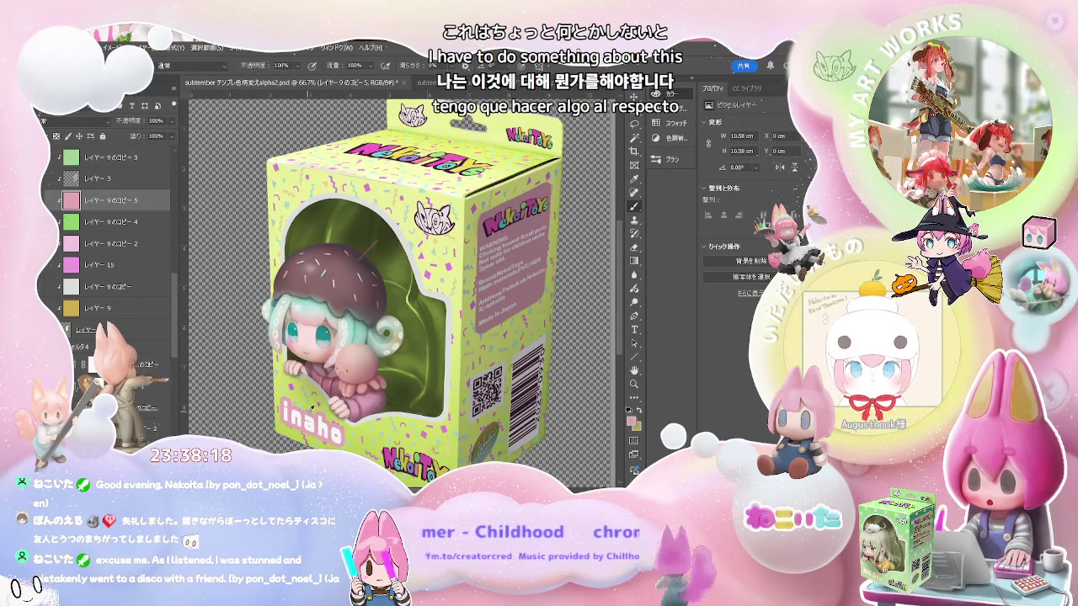
Sample colours from the box artwork, ending with a pale green as the painting colour
alt+click(464, 267)
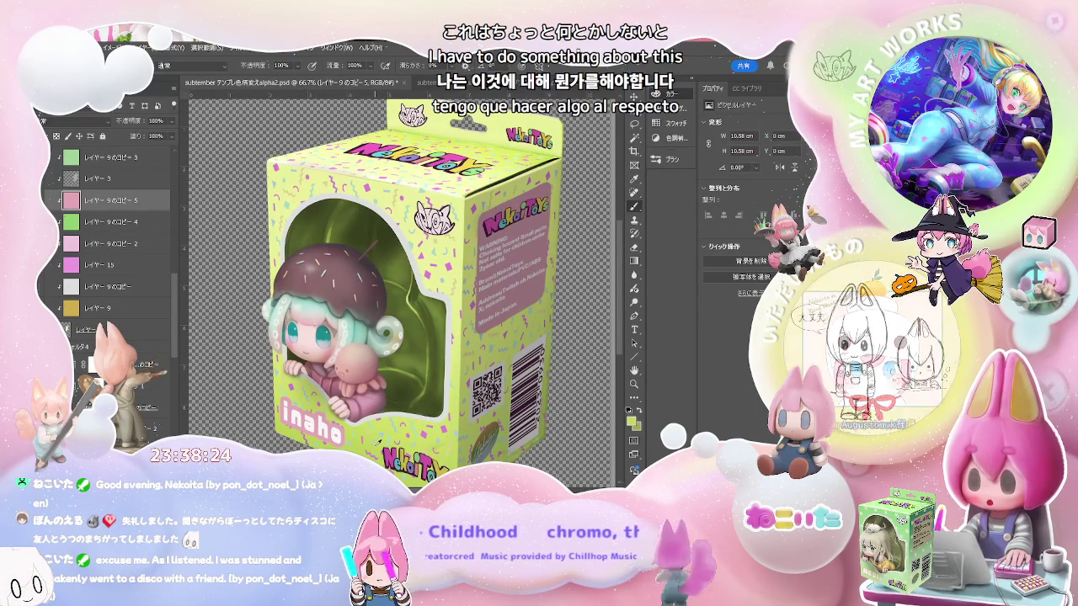
key(x)
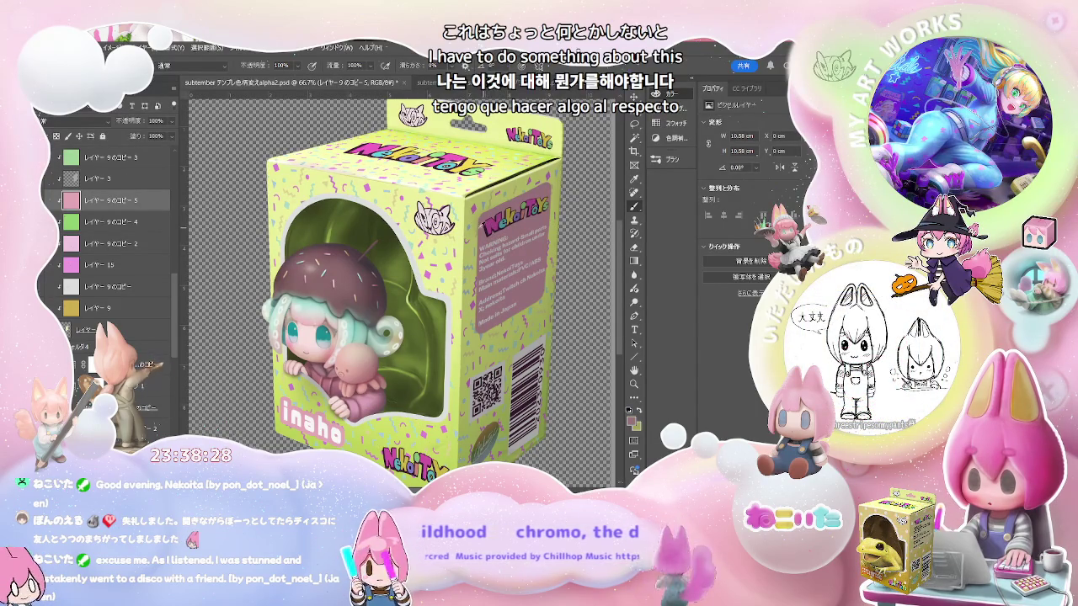
alt+click(358, 322)
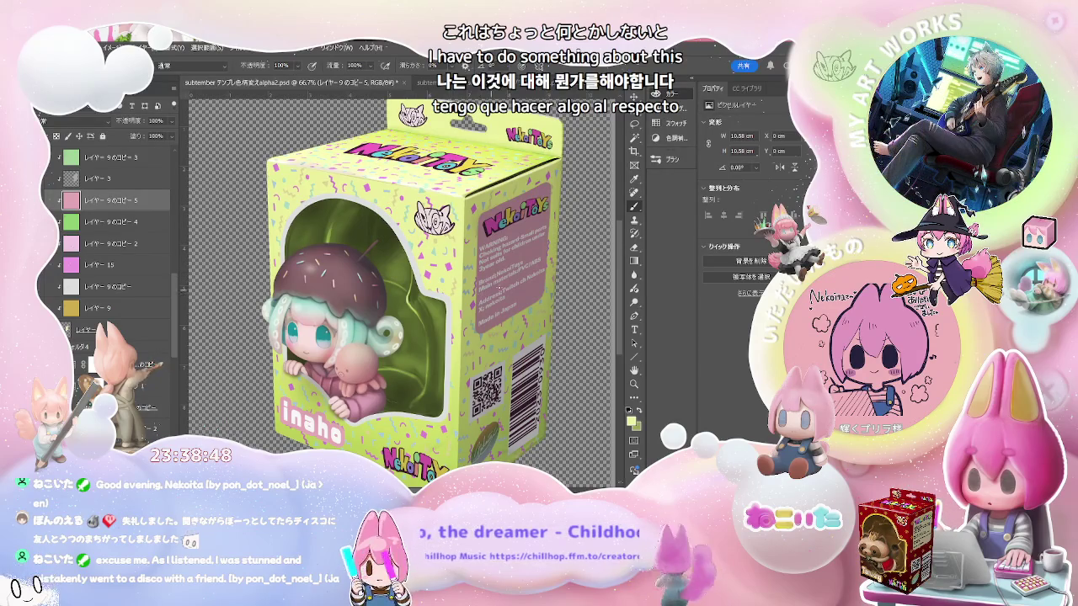
alt+click(447, 263)
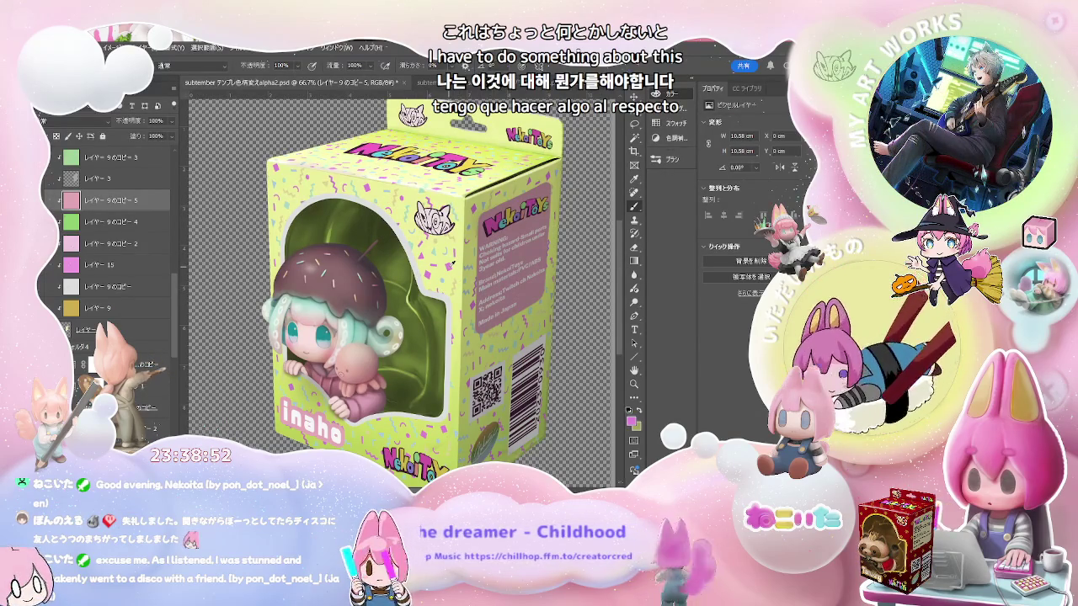
alt+click(414, 244)
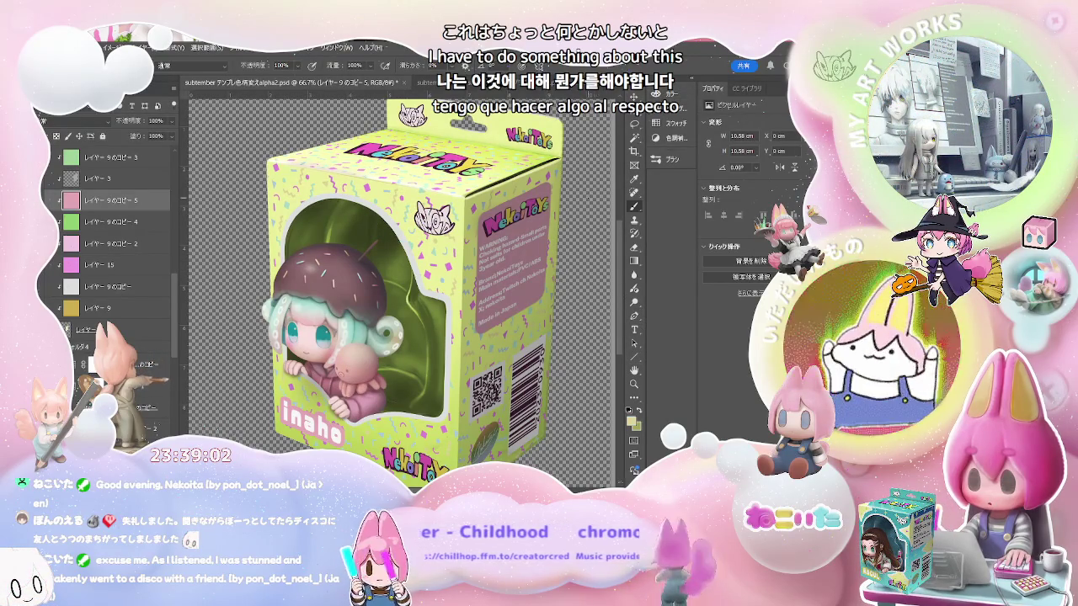
key(m)
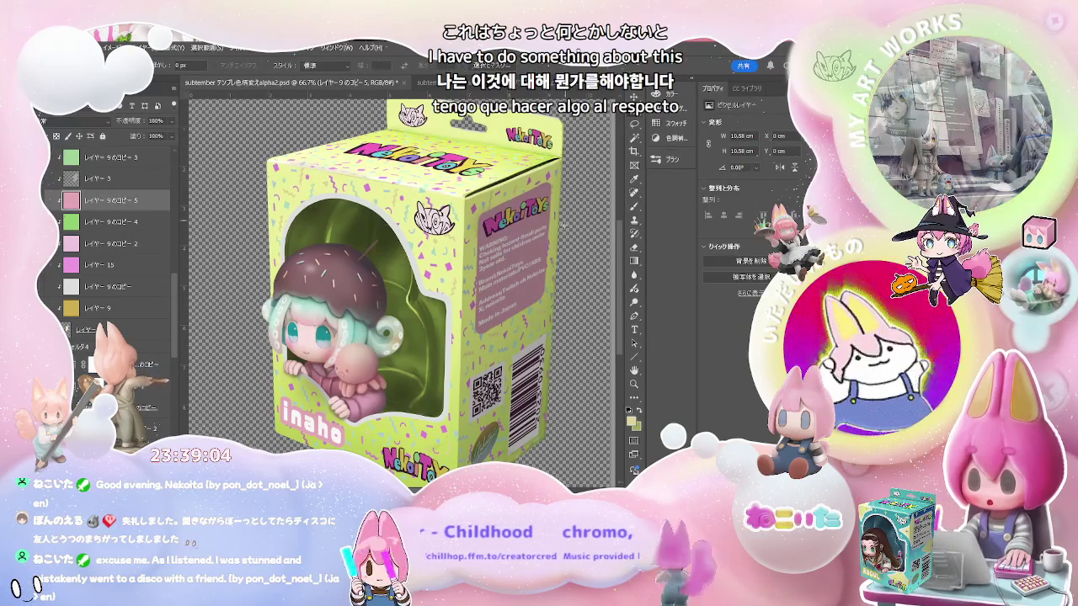
scroll(404, 271, down, 4)
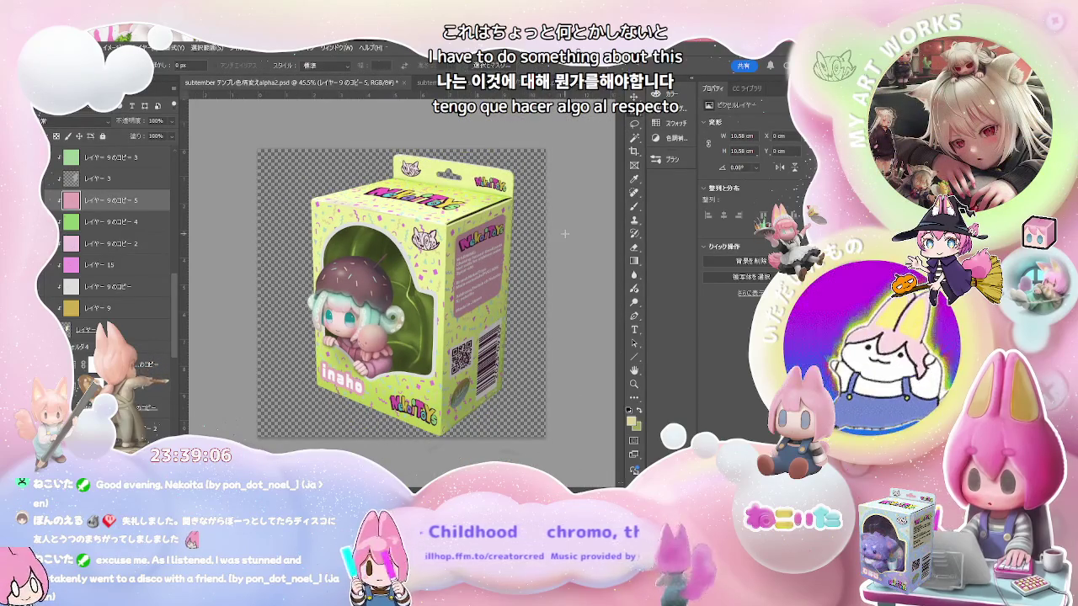
scroll(564, 233, down, 1)
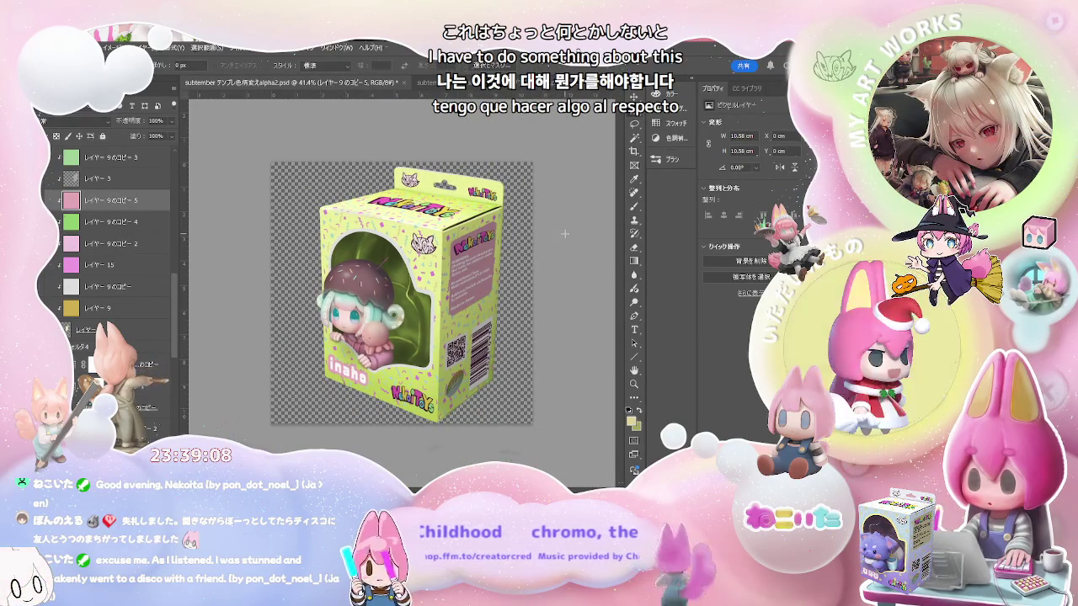
scroll(564, 233, up, 2)
scroll(564, 233, up, 2)
scroll(564, 233, up, 2)
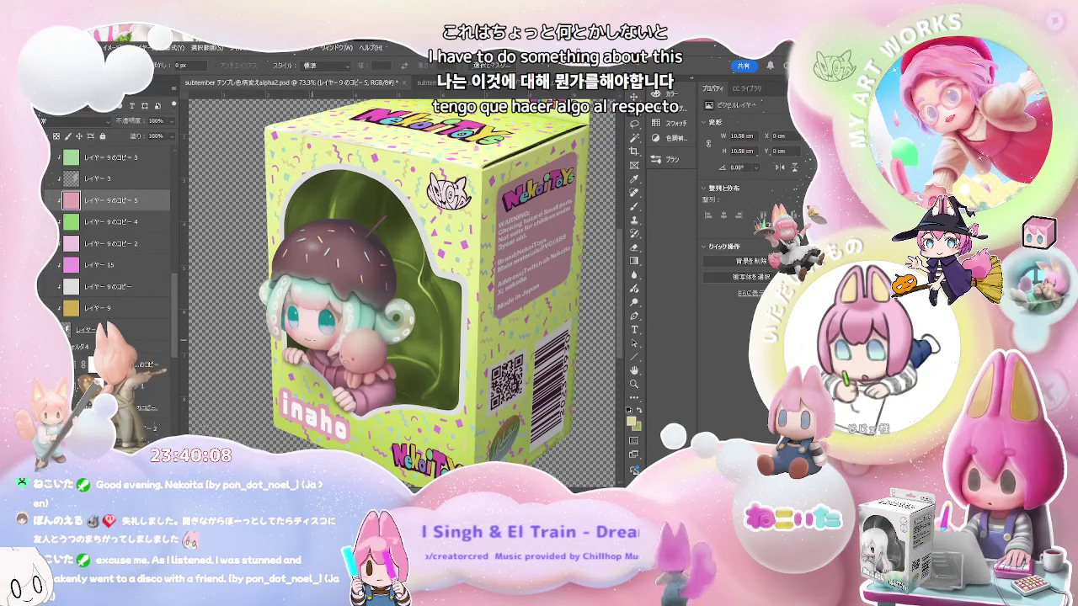
Save the box mockup under the new name inahoさん.psd
scroll(372, 278, down, 2)
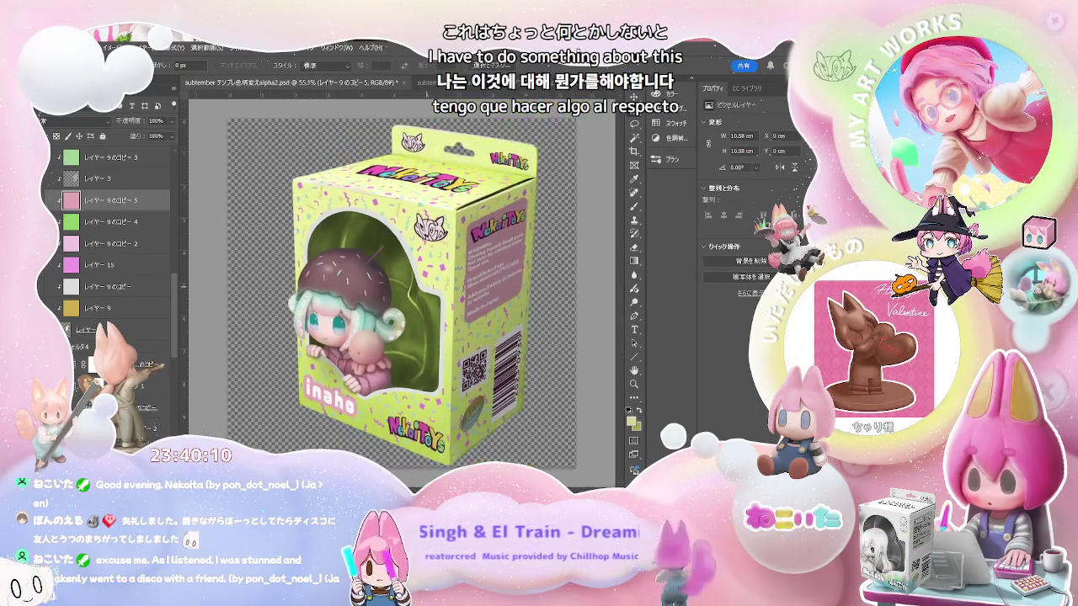
scroll(428, 286, up, 1)
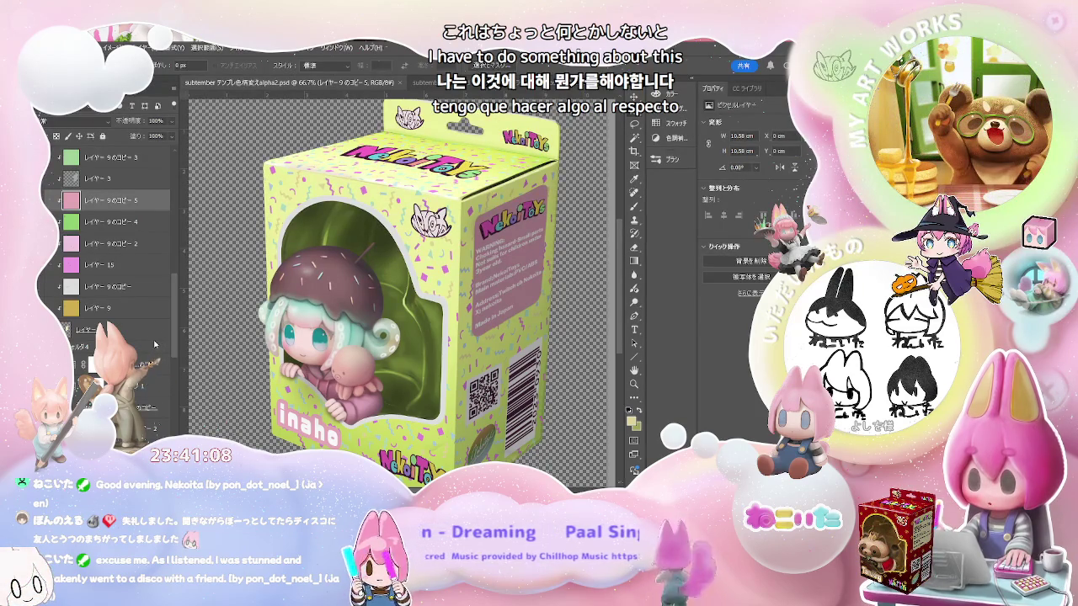
key(Return)
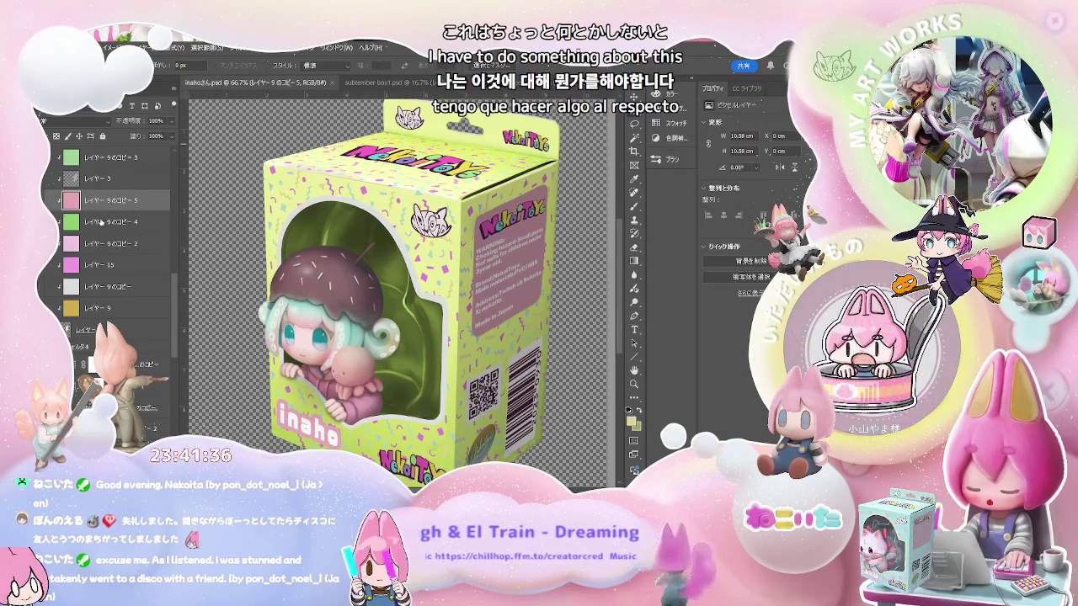
Browse the Layers panel and select the linked 'subtember box1' smart-object layer
scroll(129, 271, down, 3)
click(138, 342)
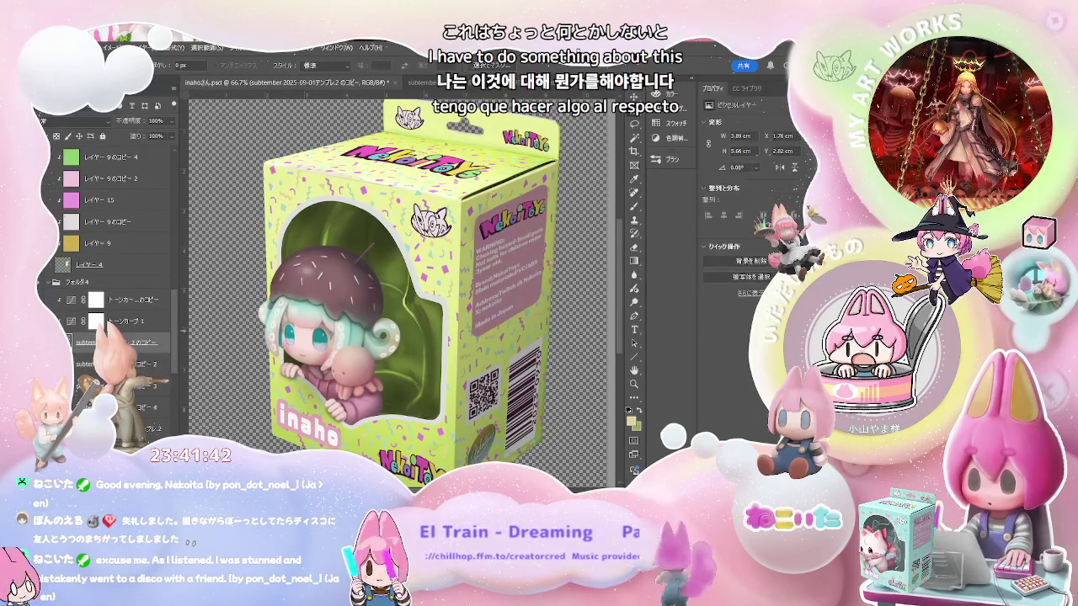
scroll(126, 341, down, 5)
click(126, 322)
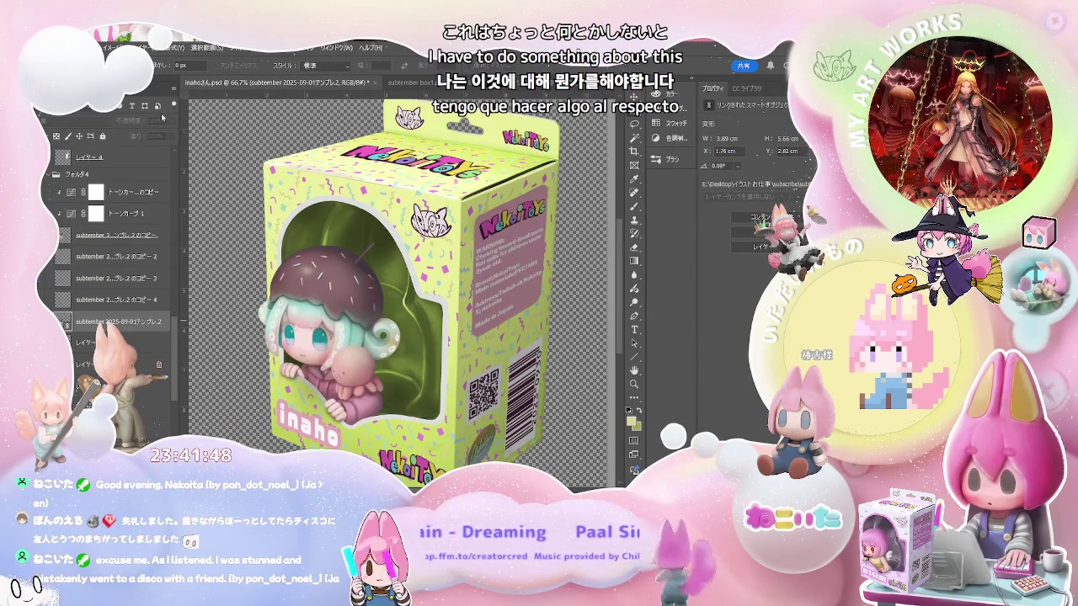
key(alt+bracketright)
scroll(109, 253, up, 5)
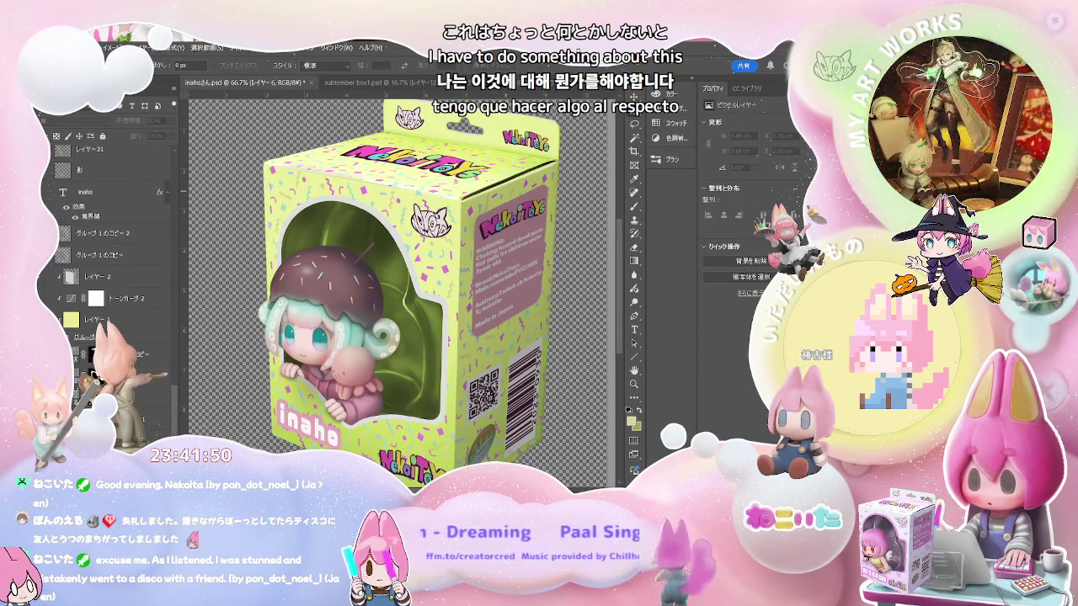
scroll(109, 253, down, 1)
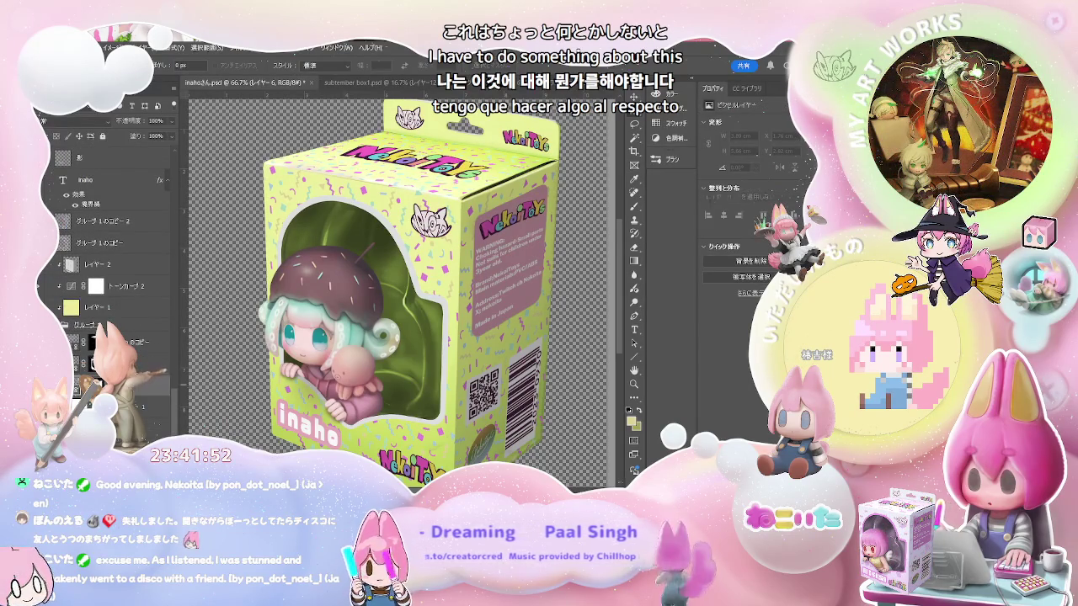
click(132, 342)
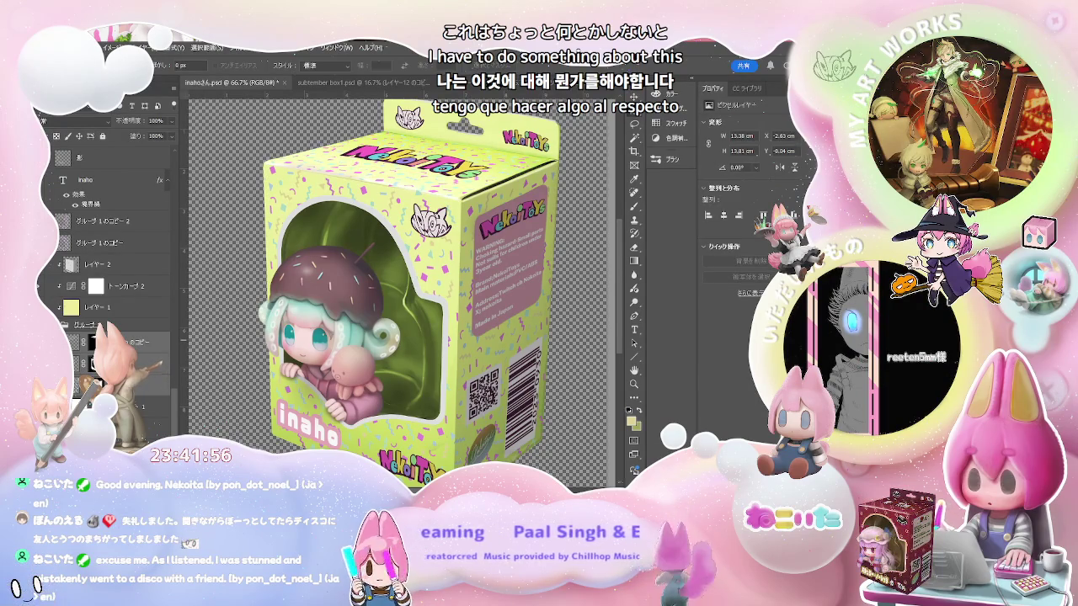
click(85, 314)
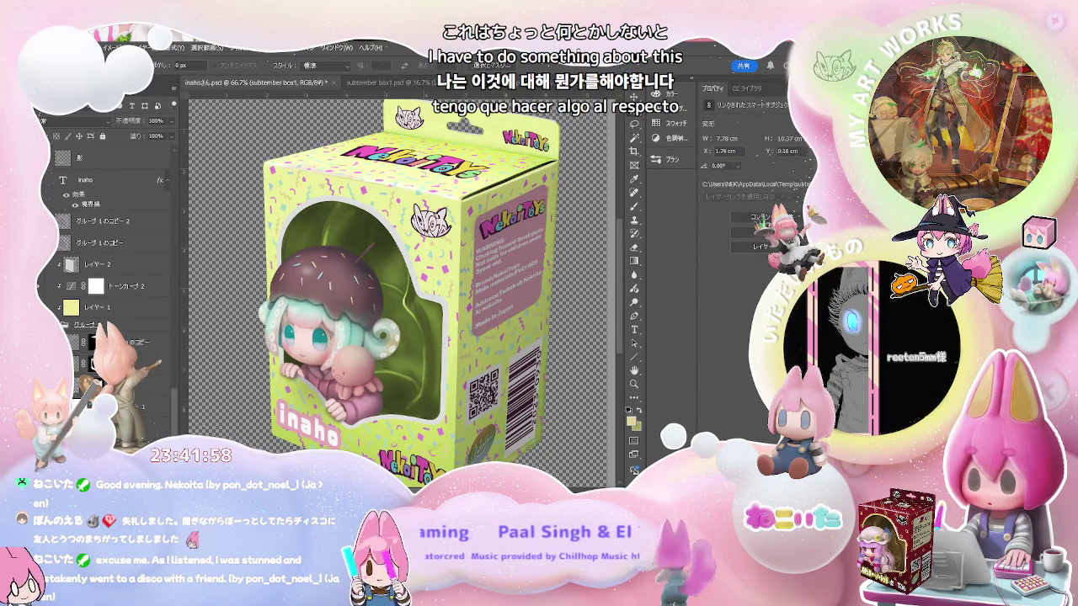
scroll(85, 308, up, 2)
scroll(85, 308, up, 2)
scroll(85, 308, up, 2)
scroll(85, 308, up, 2)
scroll(85, 308, up, 2)
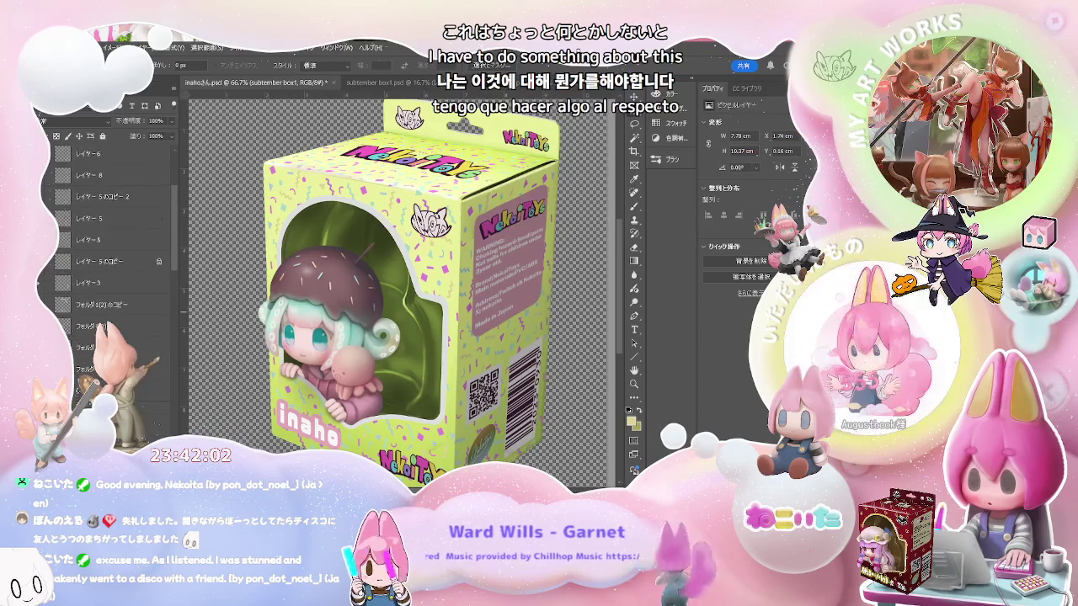
Duplicate レイヤー 2 into 'レイヤー 2 のコピー' placed above the original
scroll(85, 308, up, 2)
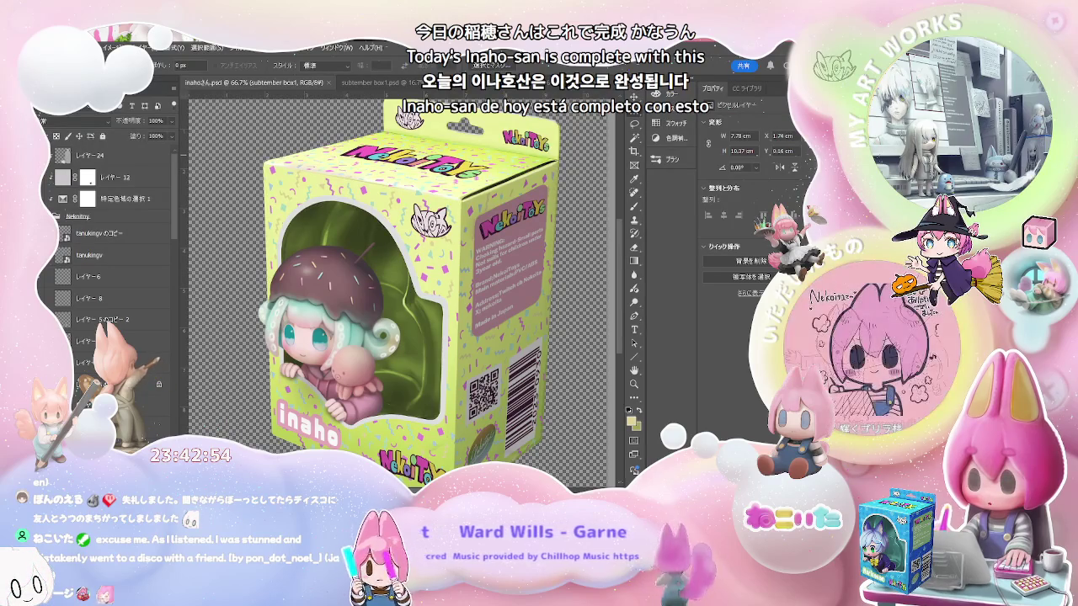
scroll(113, 253, down, 2)
scroll(114, 253, down, 2)
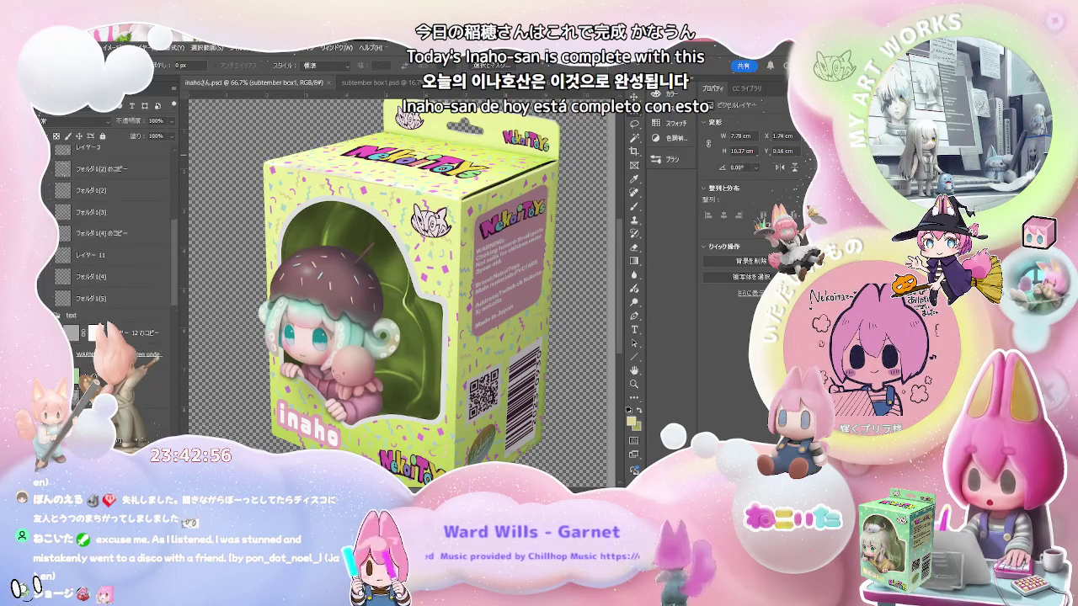
scroll(114, 252, down, 2)
scroll(114, 253, down, 2)
scroll(113, 252, down, 2)
scroll(114, 253, down, 2)
scroll(114, 253, down, 2)
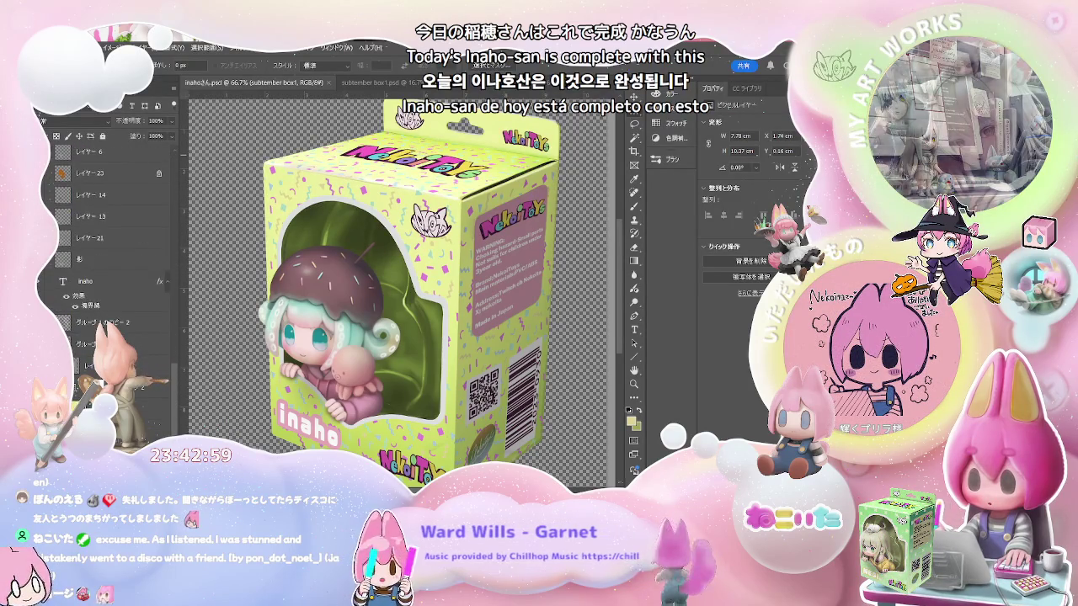
scroll(114, 252, down, 2)
scroll(114, 253, down, 2)
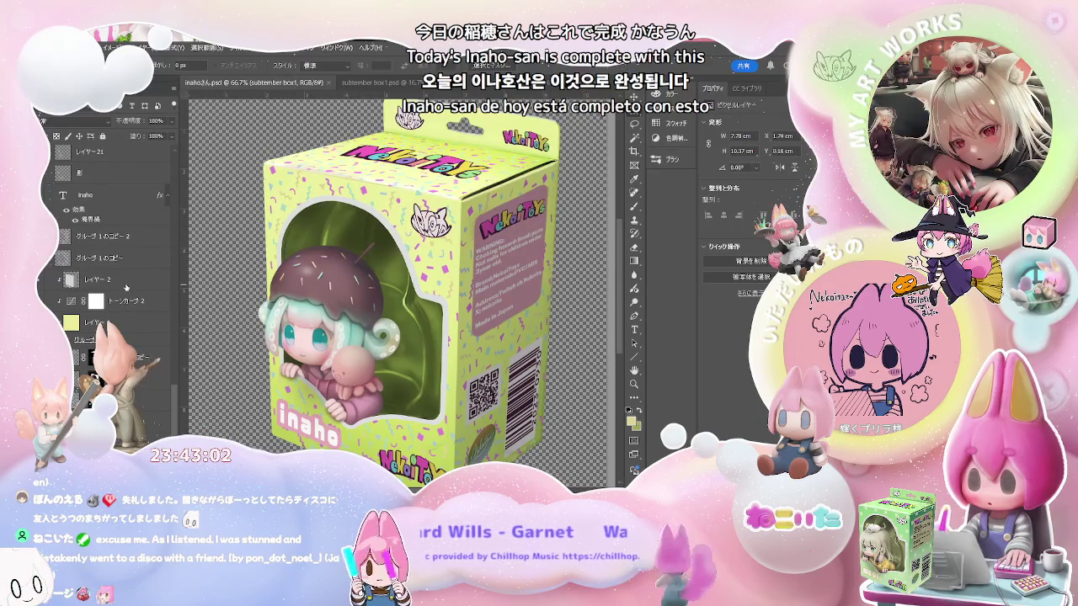
click(112, 282)
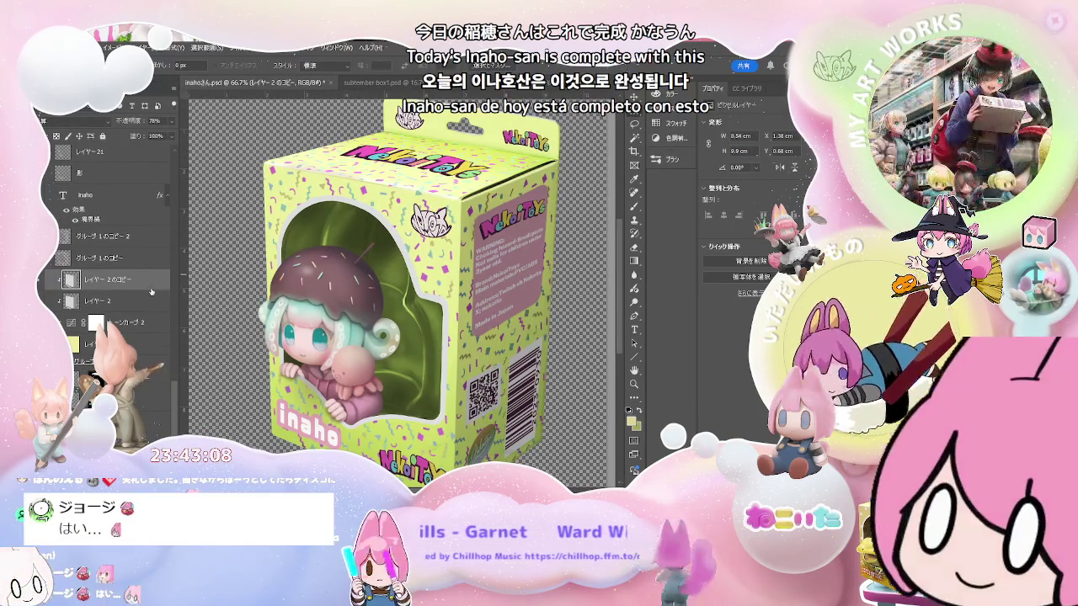
key(ctrl+j)
mouse_move(112, 279)
mouse_down()
mouse_move(140, 214)
mouse_move(125, 203)
mouse_up()
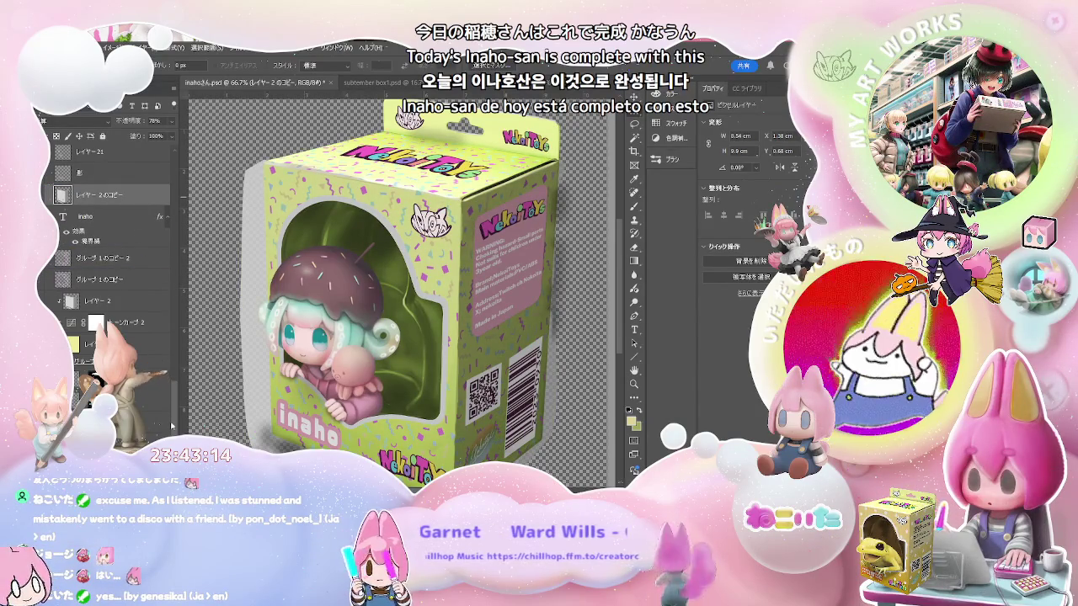
Clip 'レイヤー 2 のコピー' to the layer below and set its opacity to 42%
key(ctrl+alt+g)
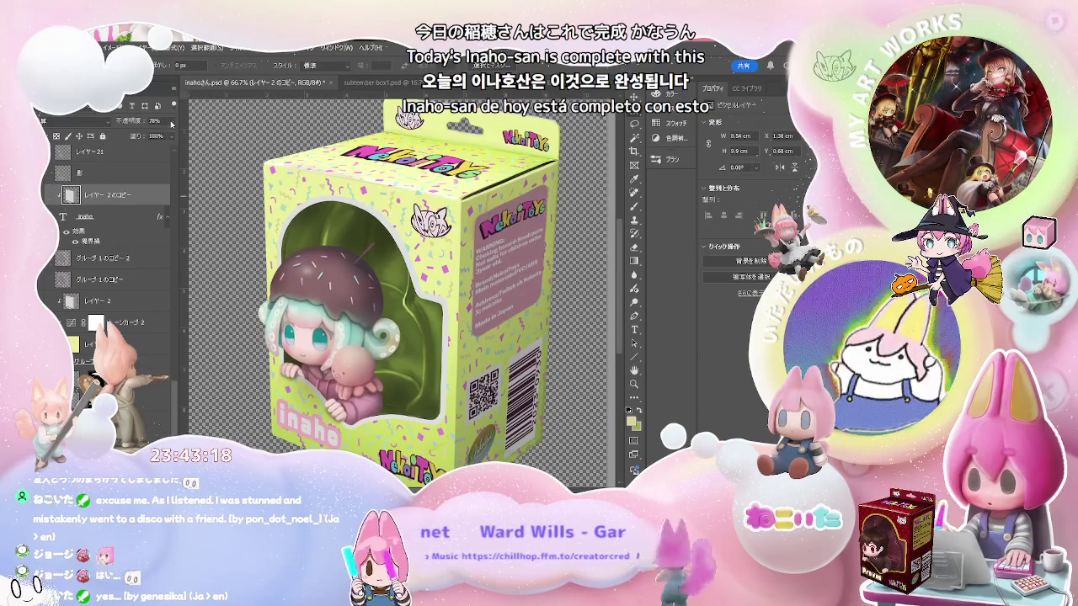
key(4)
key(2)
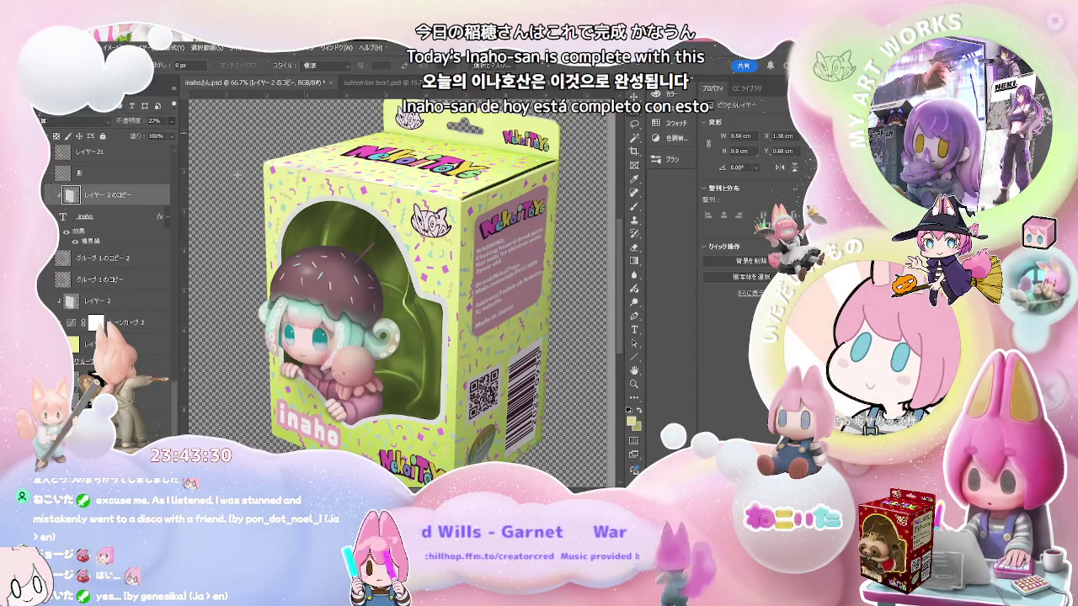
scroll(237, 177, down, 5)
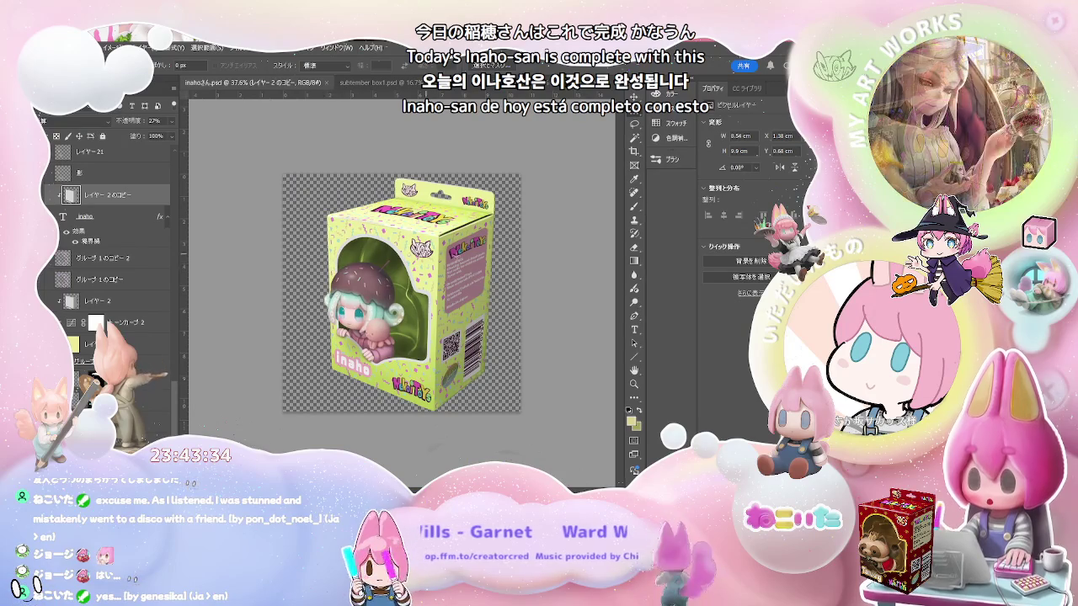
scroll(380, 296, up, 4)
scroll(425, 272, down, 1)
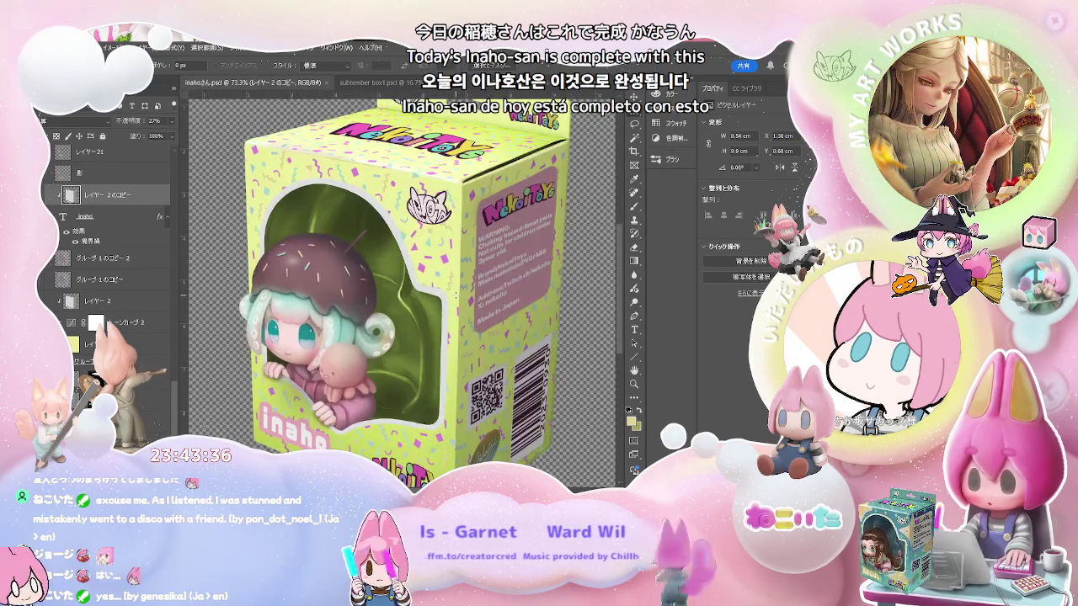
scroll(425, 272, down, 1)
scroll(425, 271, down, 1)
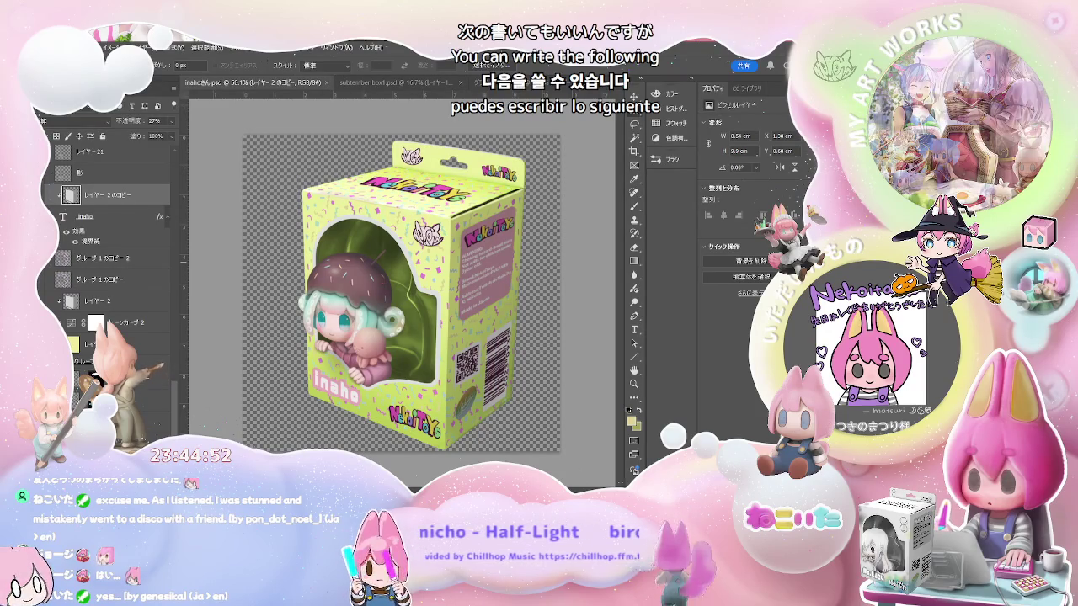
Close the Photoshop mockup documents to get back to the PaintTool SAI canvas
key(f)
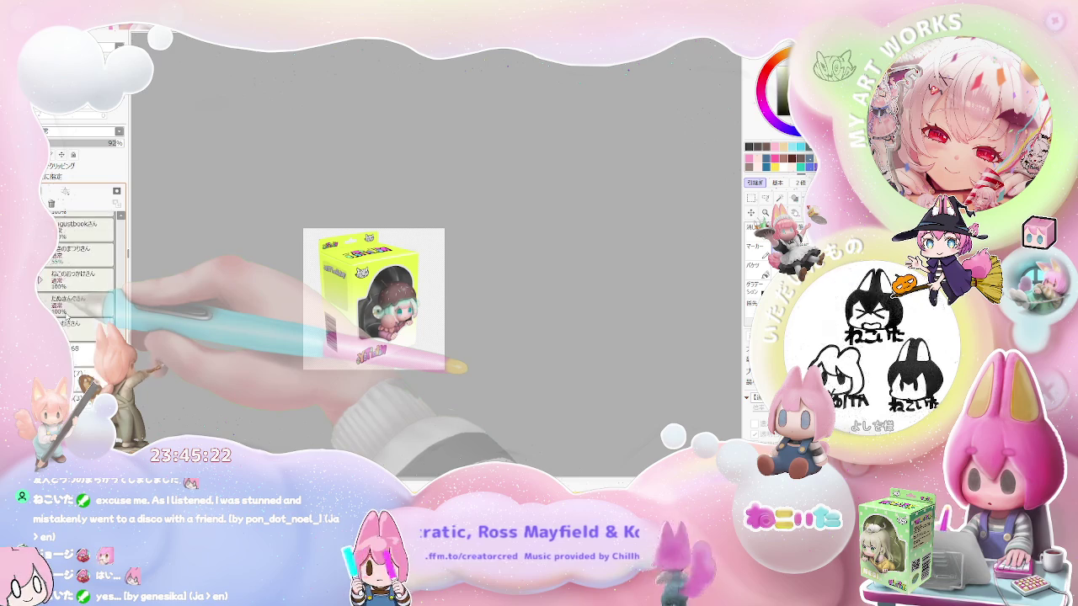
Move the inahoさん layer above レイヤー111 and remove the old figure layer
scroll(73, 332, down, 3)
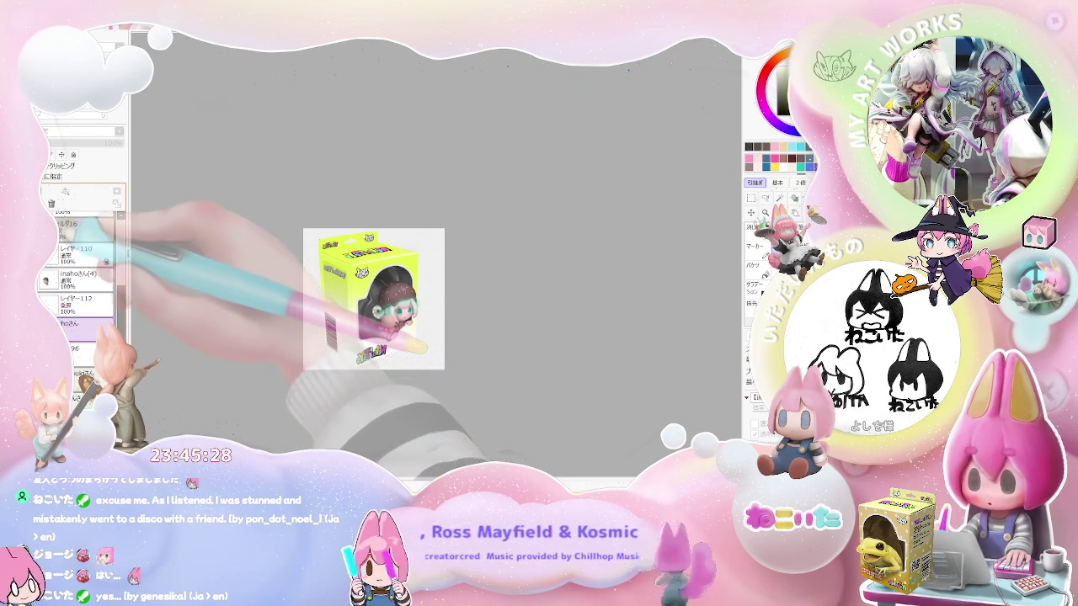
scroll(76, 278, up, 3)
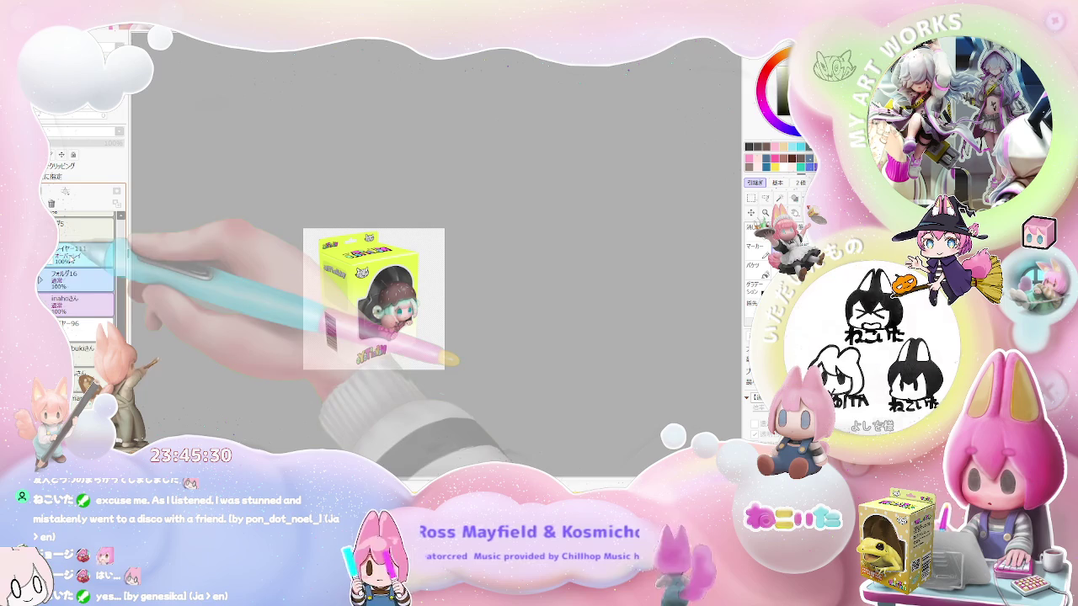
click(40, 300)
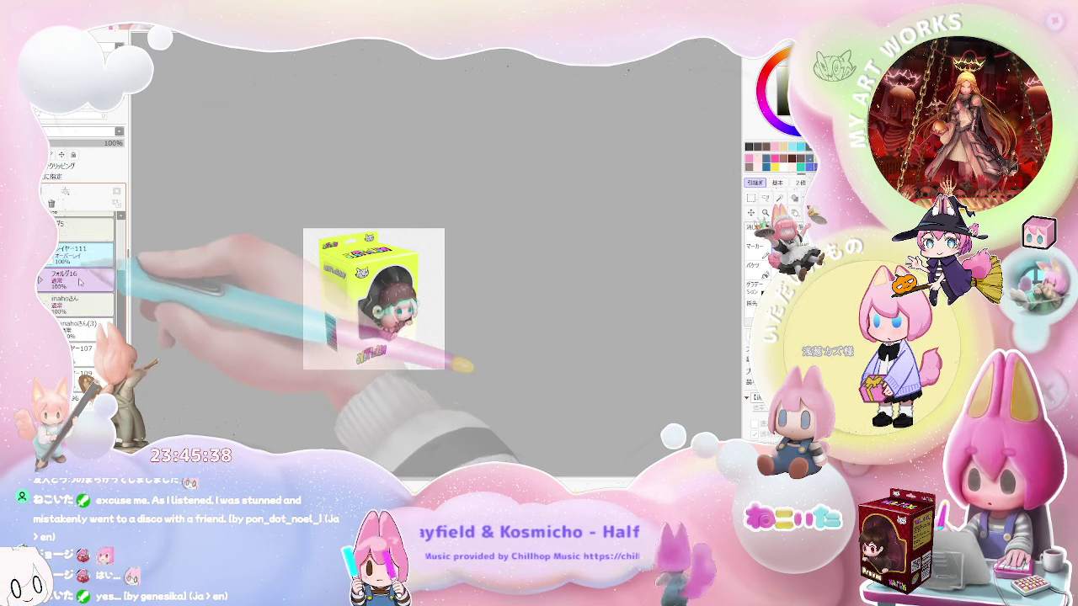
drag(76, 249, 52, 286)
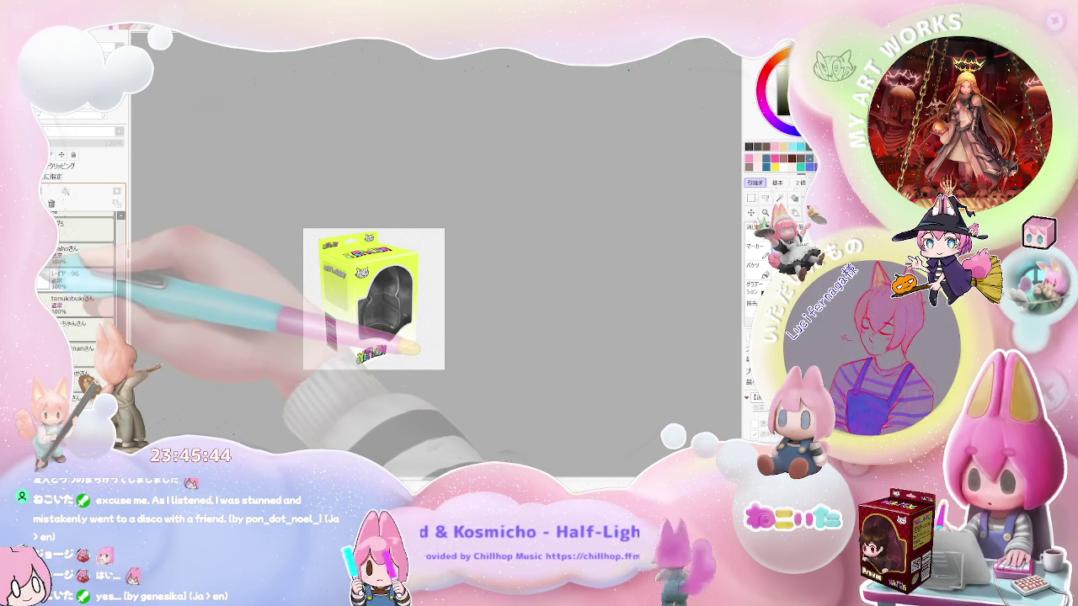
key(ctrl+e)
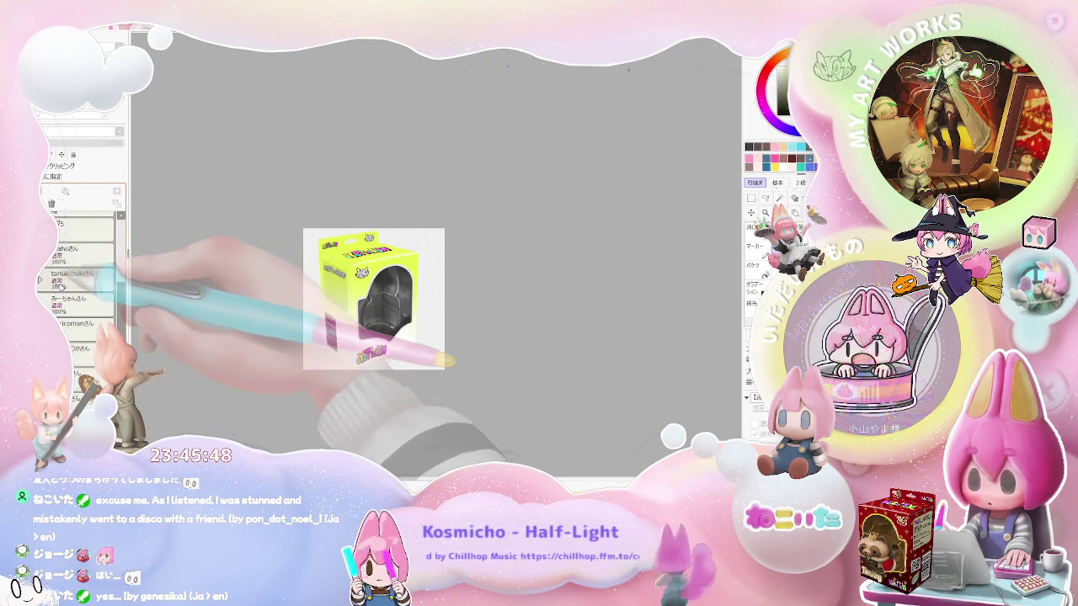
Duplicate the blank base doll figure layer and create a new folder for it
scroll(80, 277, down, 4)
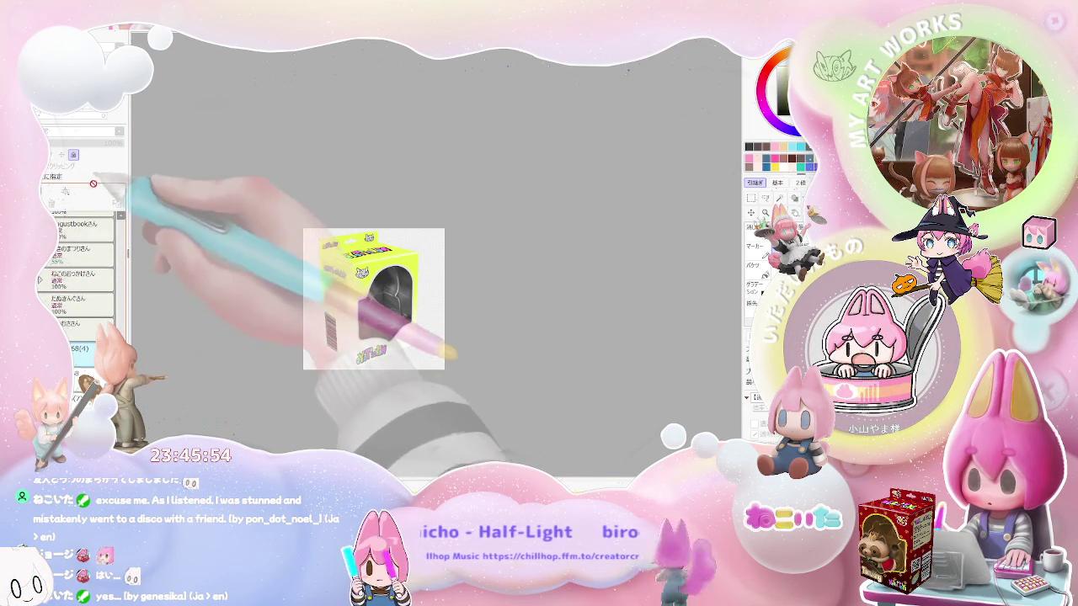
scroll(80, 269, up, 3)
scroll(92, 291, up, 3)
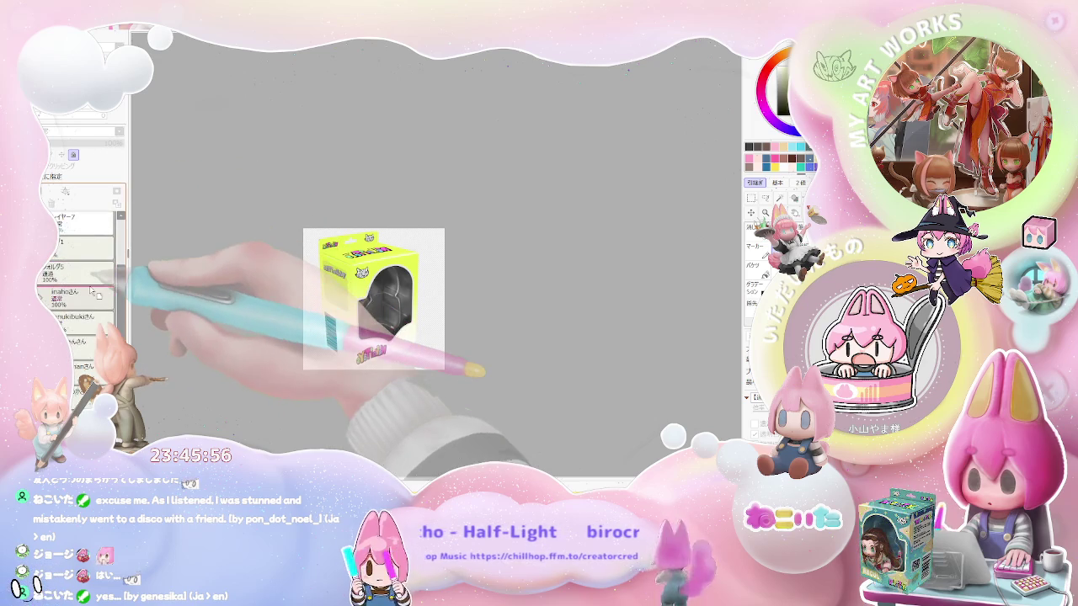
key(ctrl+shift+n)
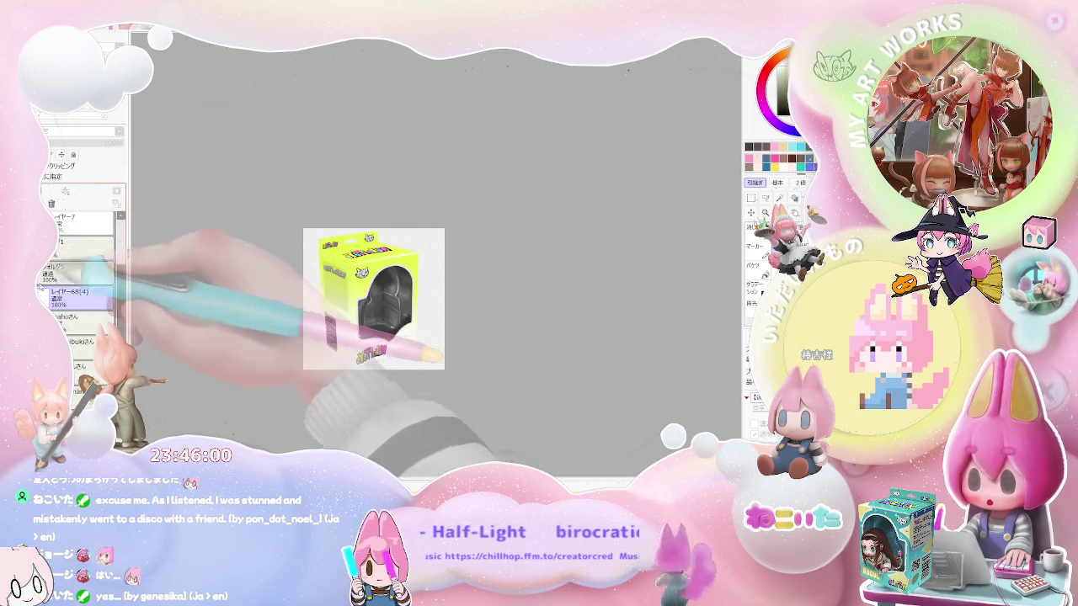
click(65, 191)
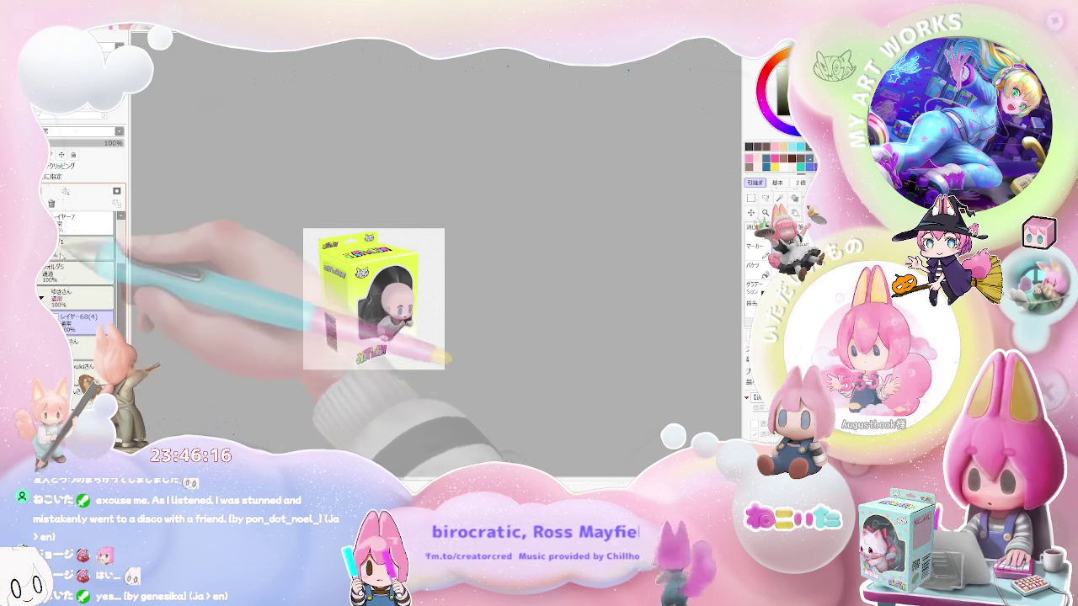
Add sketch layer レイヤー113 above the doll and zoom into the box window
key(ctrl+shift+n)
mouse_move(370, 299)
mouse_down()
mouse_move(496, 297)
mouse_move(370, 316)
mouse_up()
drag(409, 379, 599, 512)
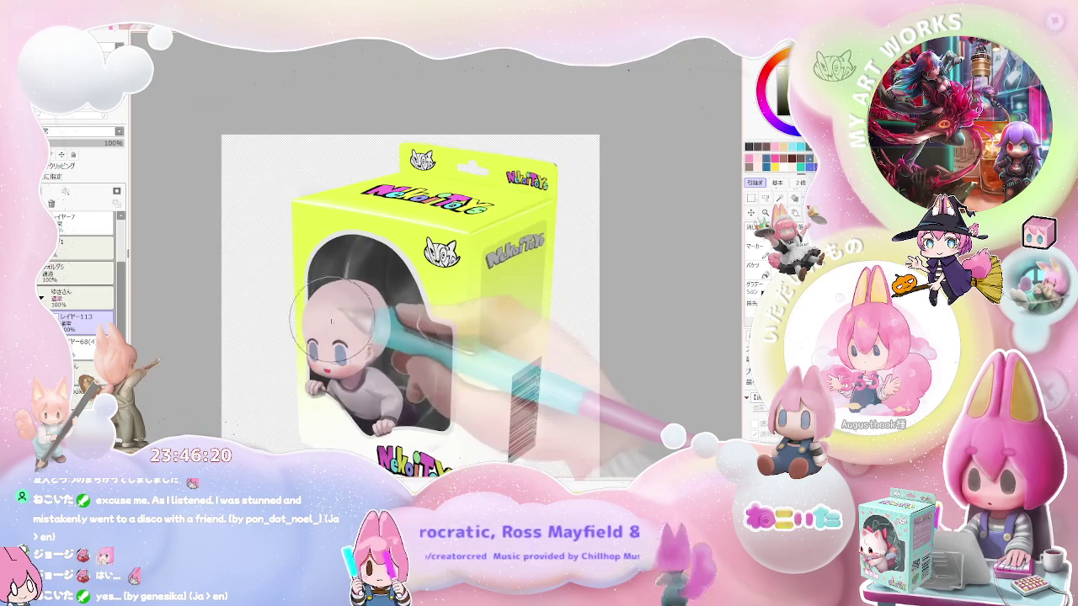
drag(359, 325, 292, 314)
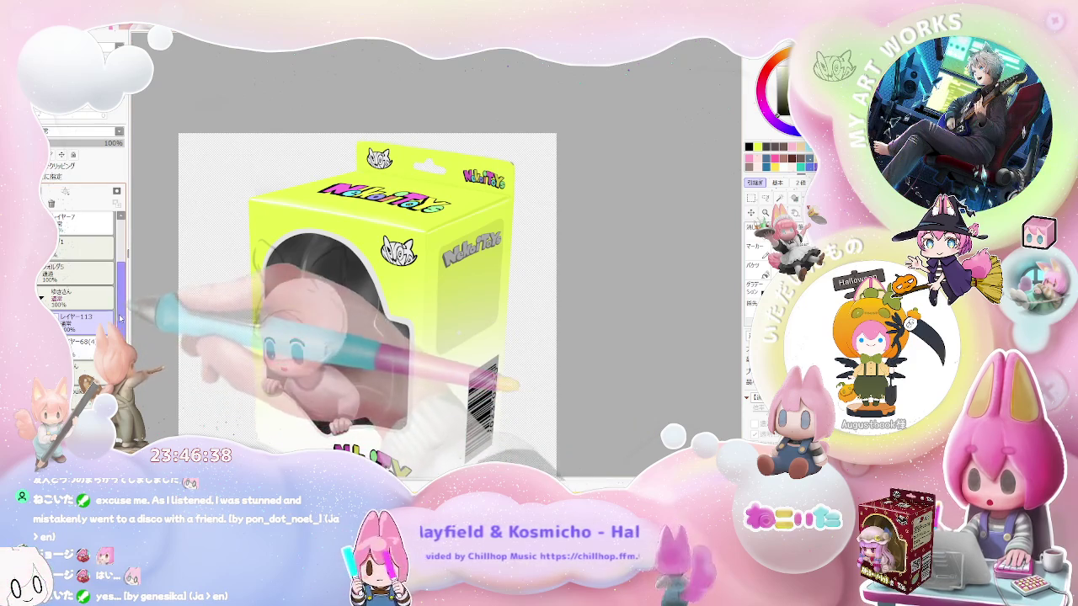
scroll(118, 318, up, 3)
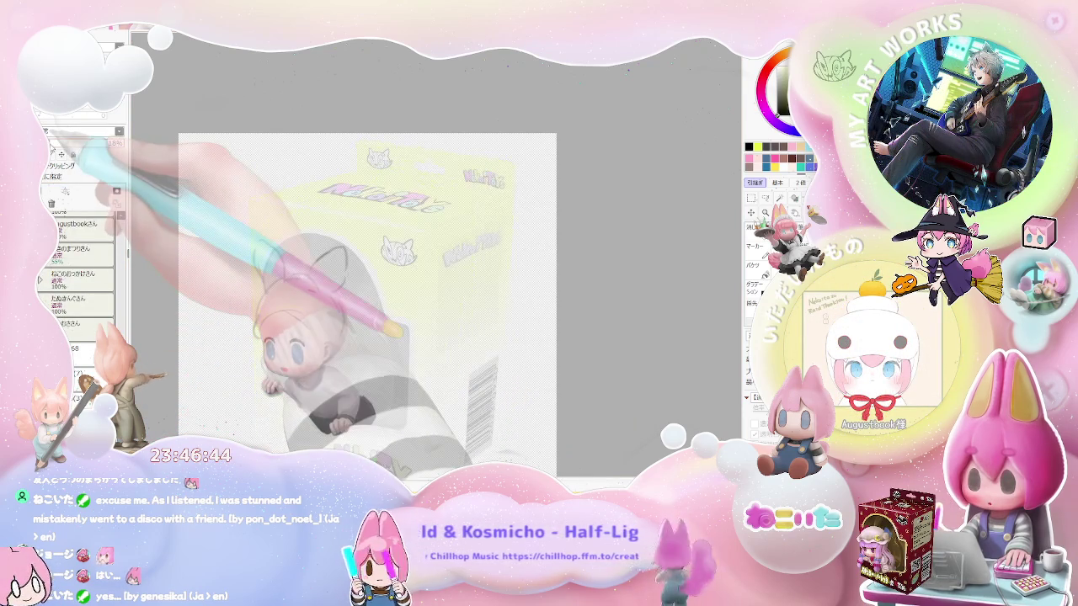
On レイヤー113, sketch bunny ear lines around the doll's head
scroll(80, 270, down, 3)
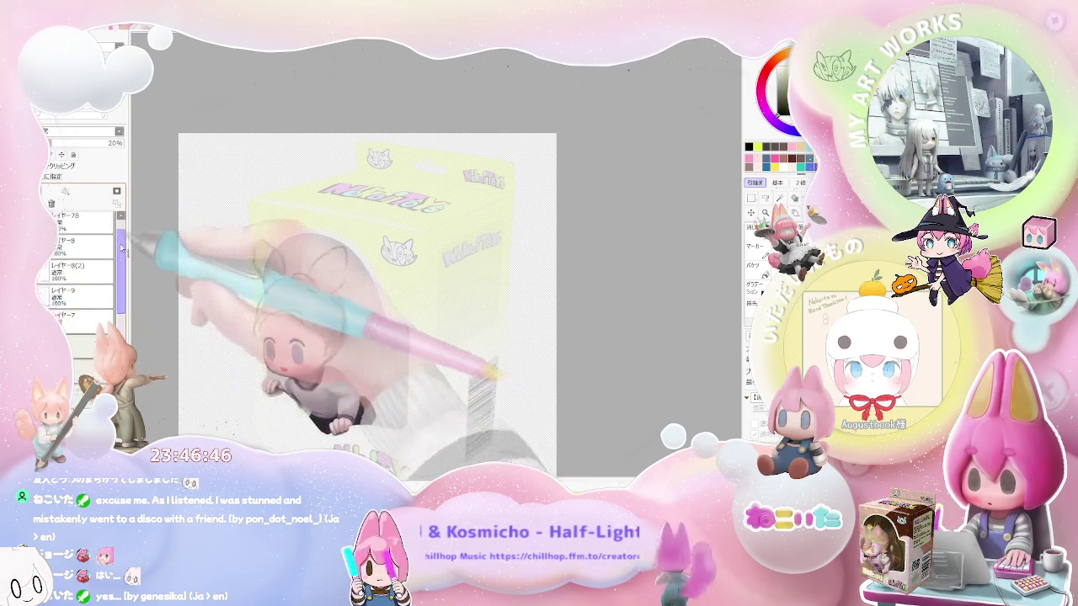
scroll(80, 270, down, 3)
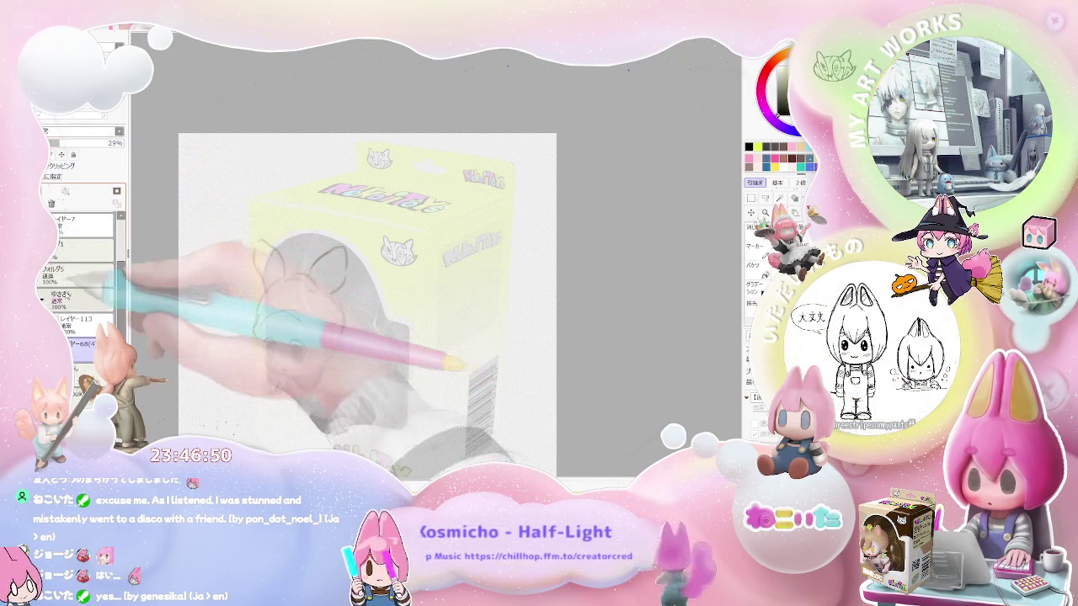
click(83, 328)
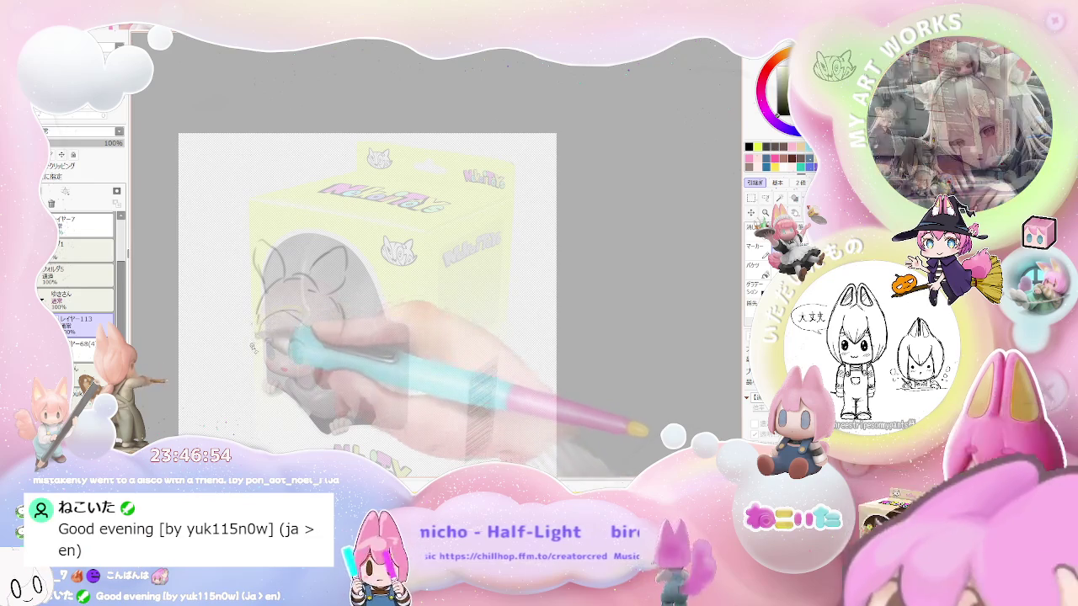
drag(256, 313, 332, 315)
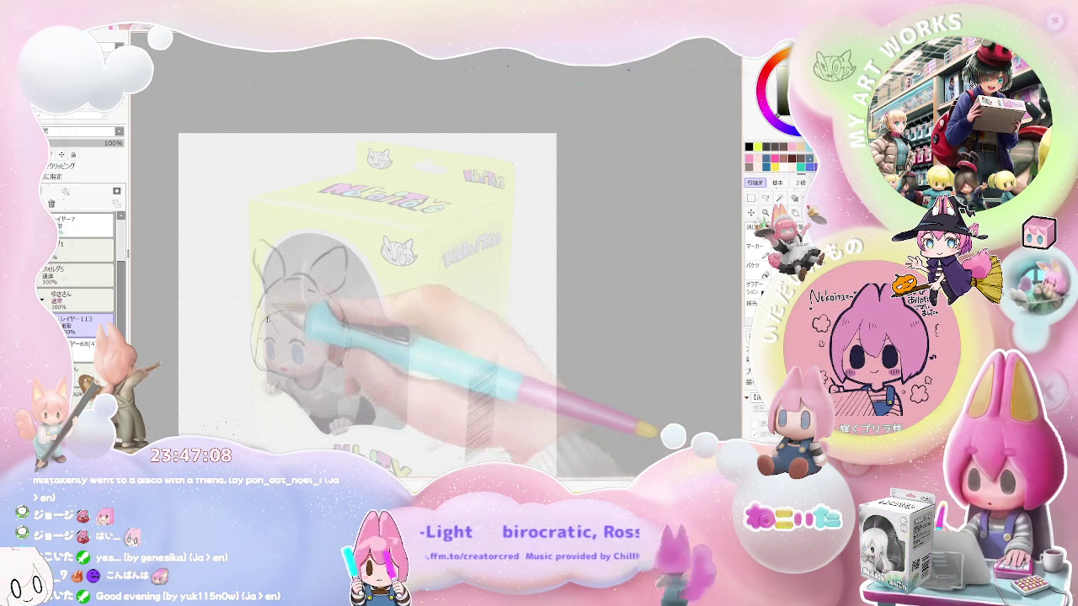
Mirror the canvas and sketch the girl's shoulder and arm lines
scroll(268, 318, up, 2)
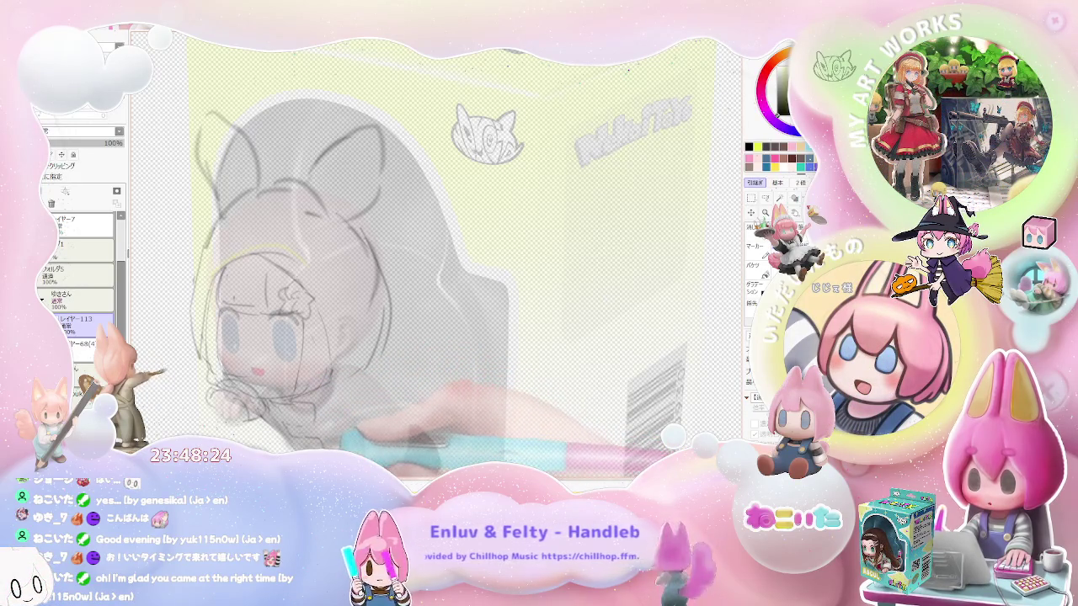
drag(314, 469, 302, 419)
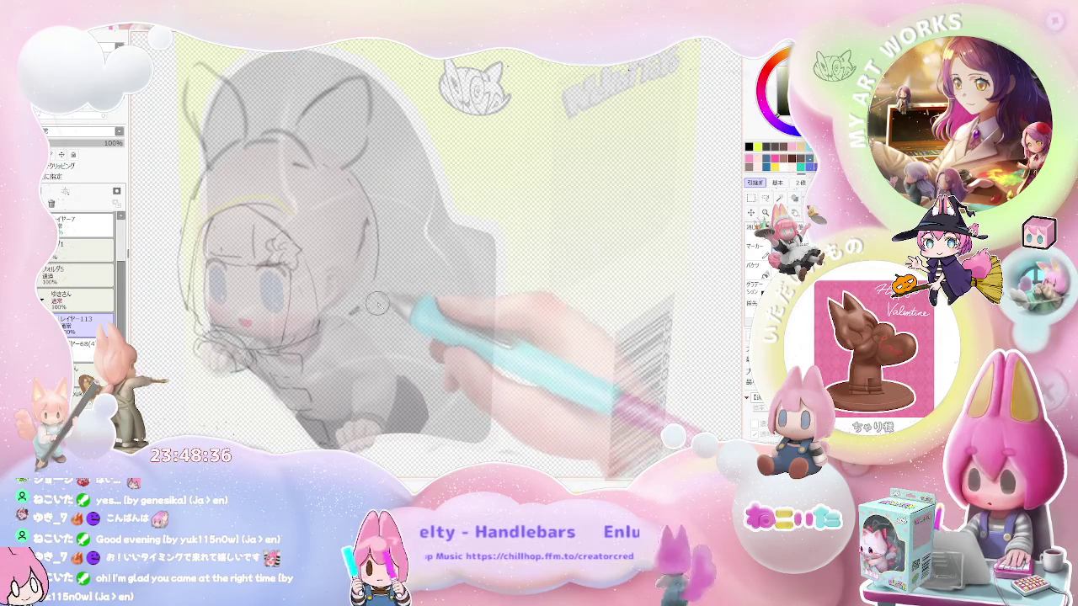
key(h)
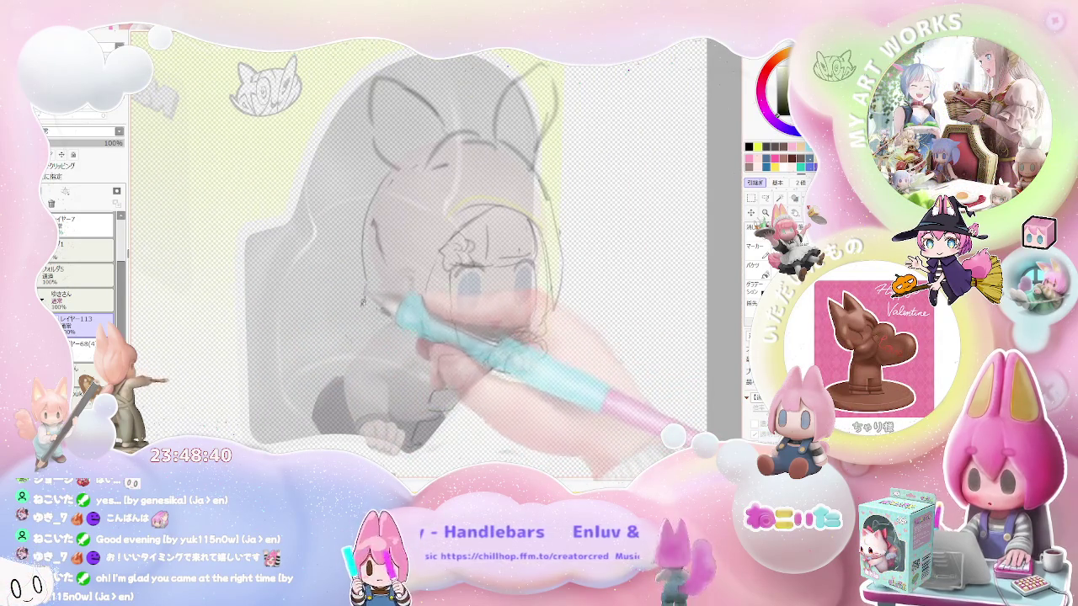
drag(356, 313, 316, 404)
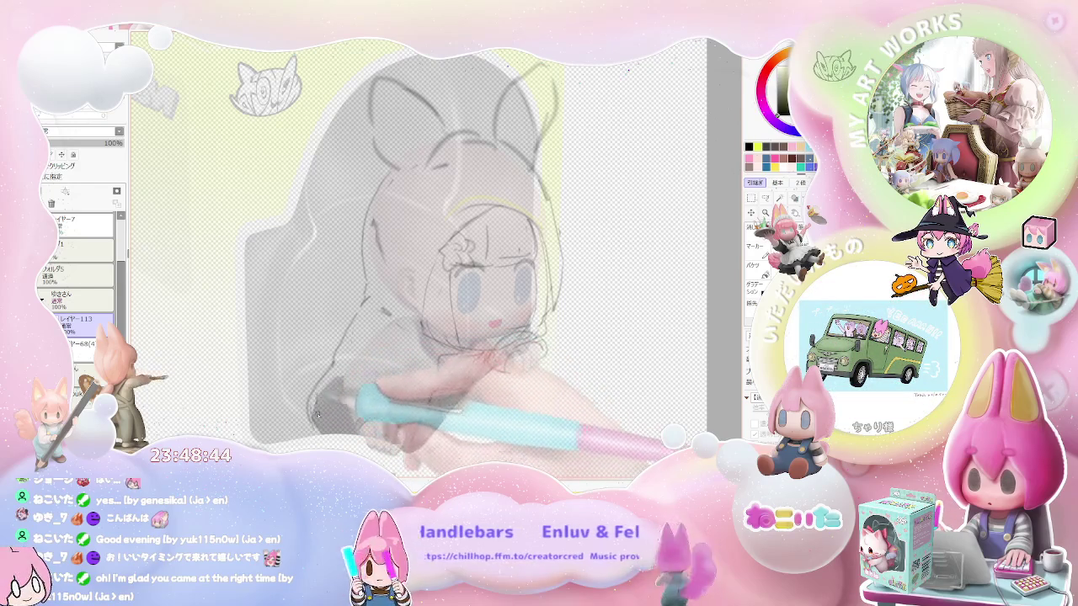
Flip the canvas back and pan to check the arm and the figure's lower right
drag(361, 357, 286, 344)
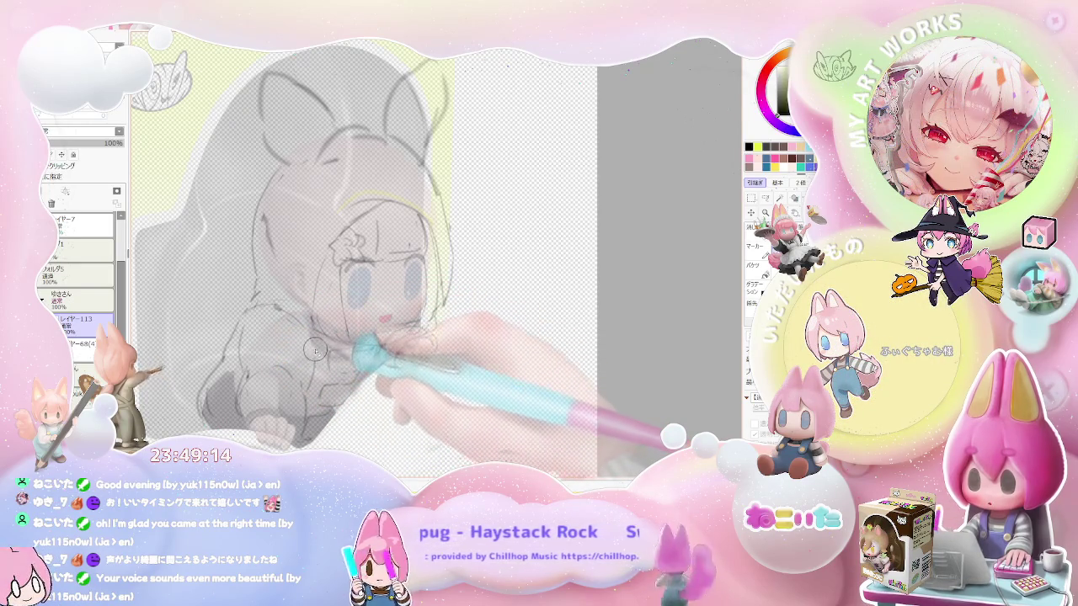
key(h)
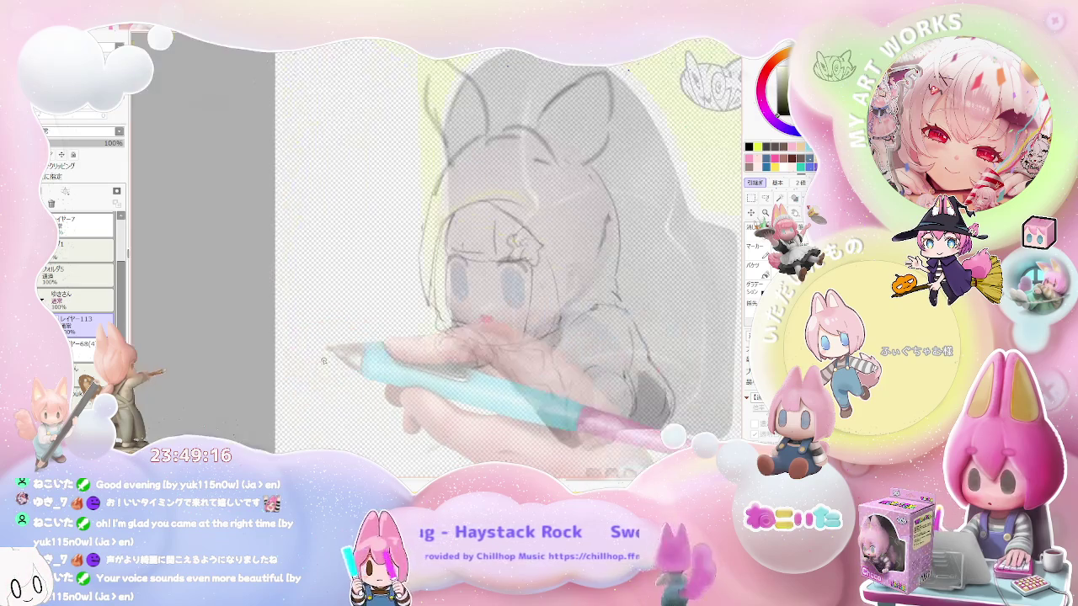
drag(492, 362, 323, 360)
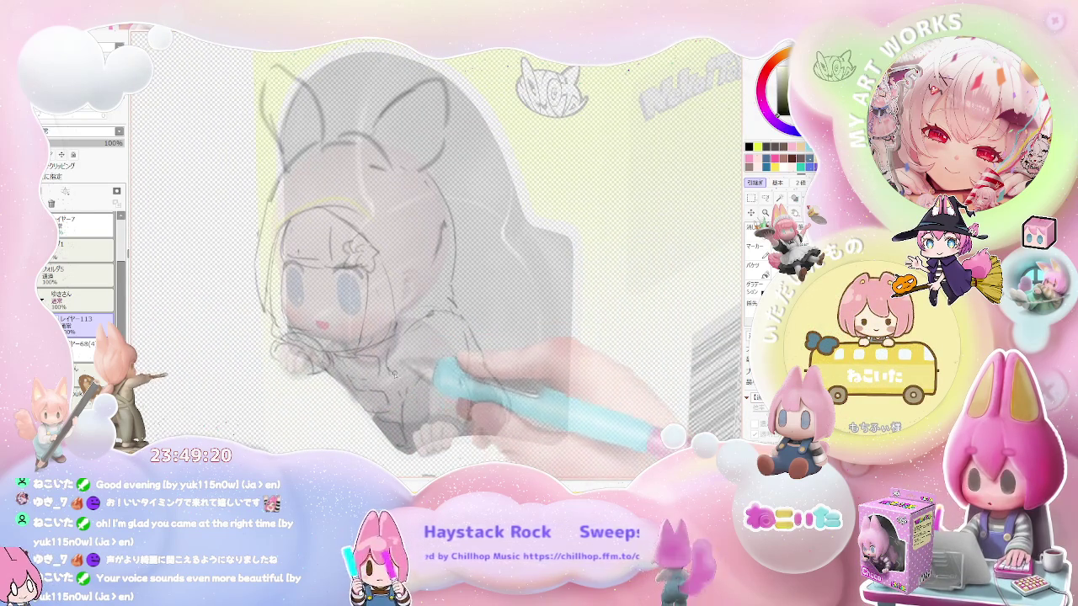
drag(405, 381, 365, 360)
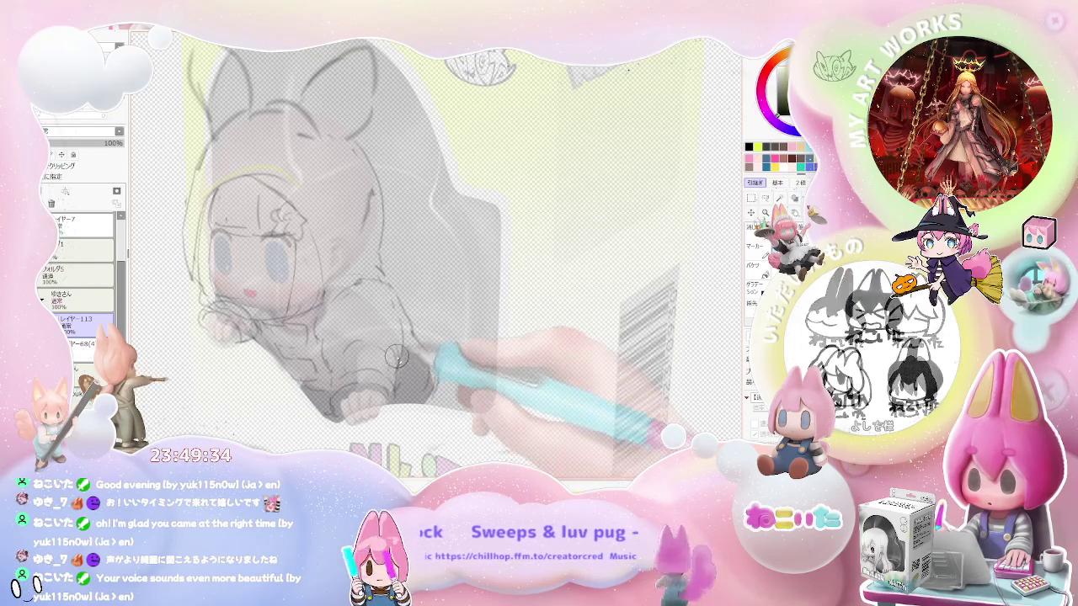
scroll(401, 389, down, 1)
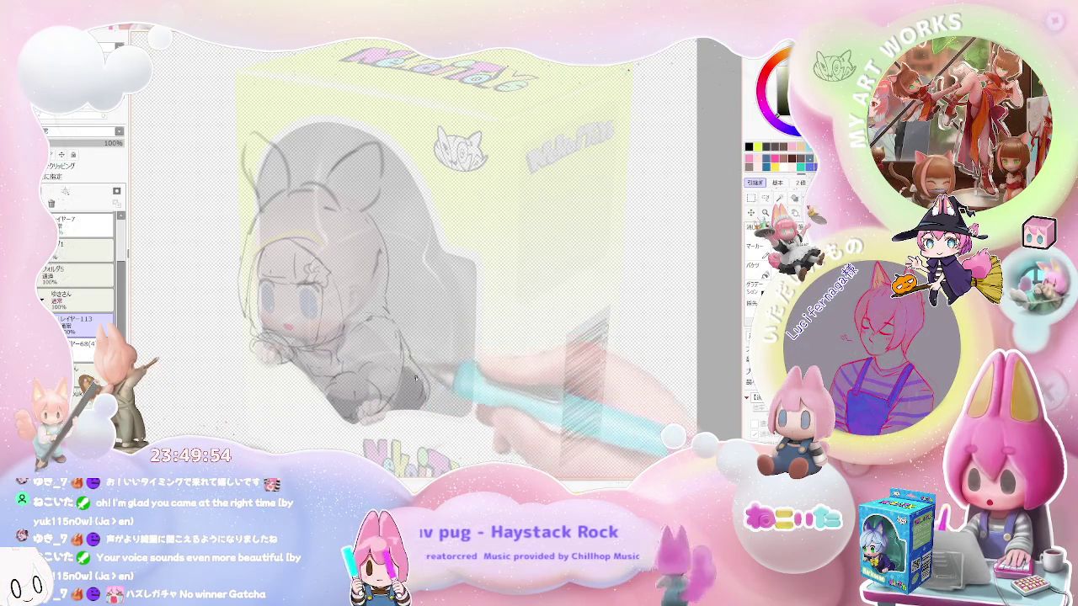
Flip the view, recentre and zoom in on the figure's paws
key(h)
drag(437, 394, 352, 399)
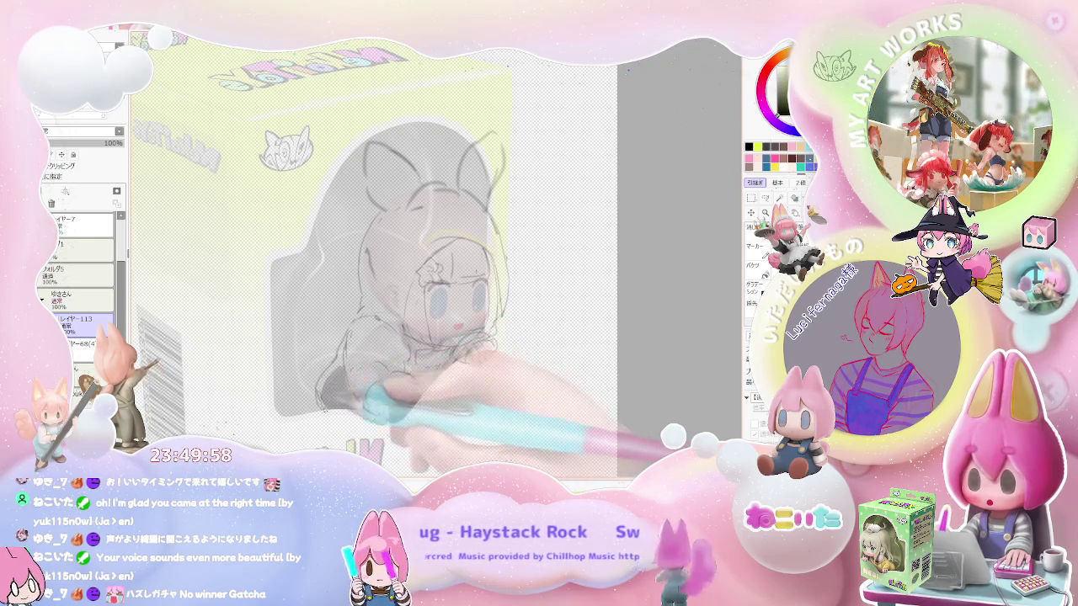
key(ctrl+plus)
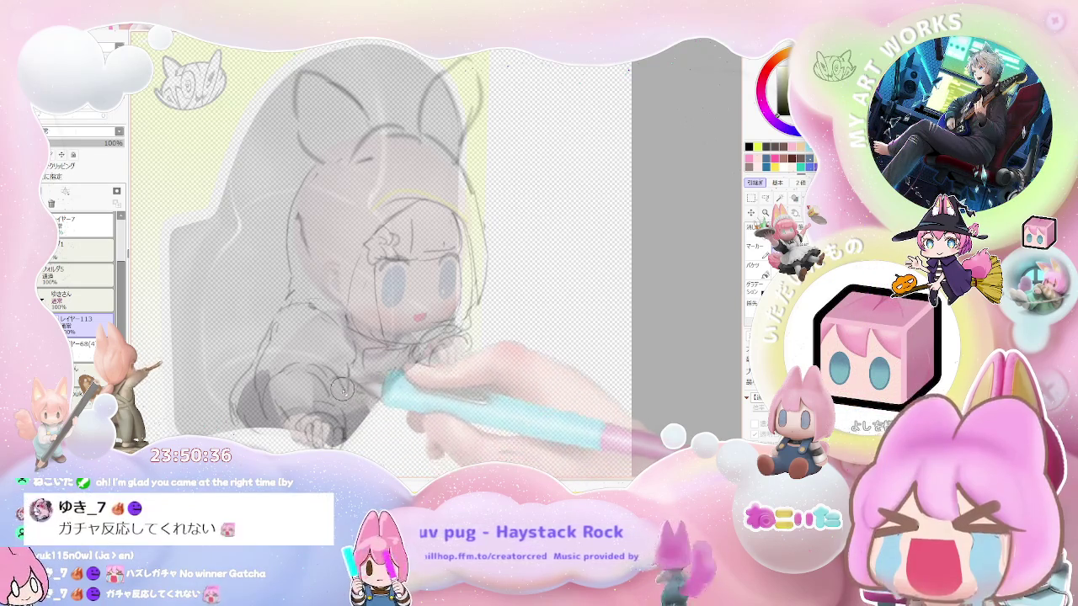
scroll(354, 401, down, 1)
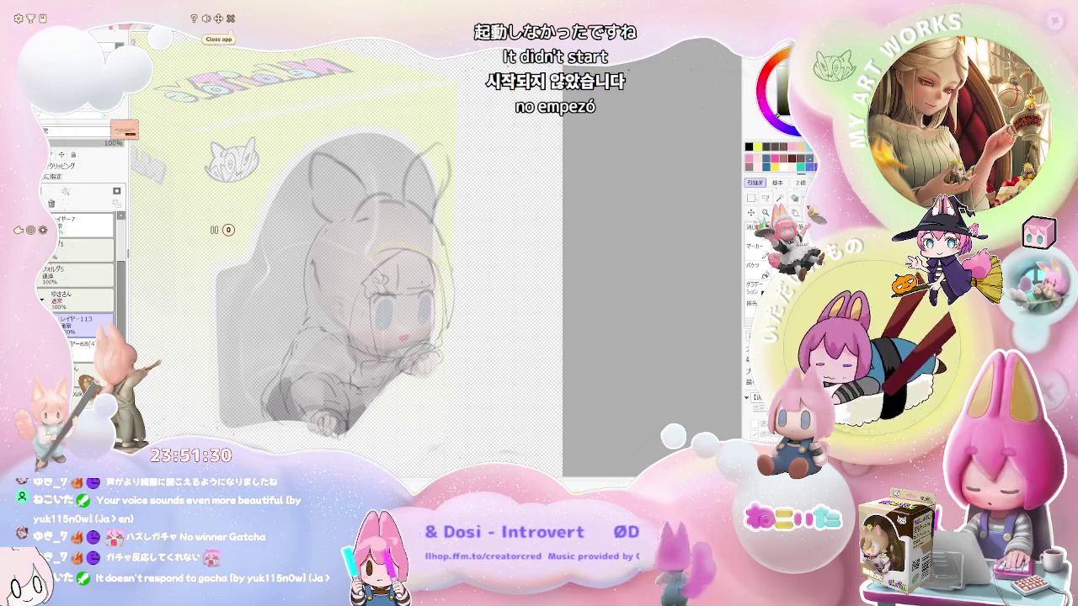
Try closing the stream's gacha widget, then cancel the close-app prompt with Esc
click(230, 17)
key(Escape)
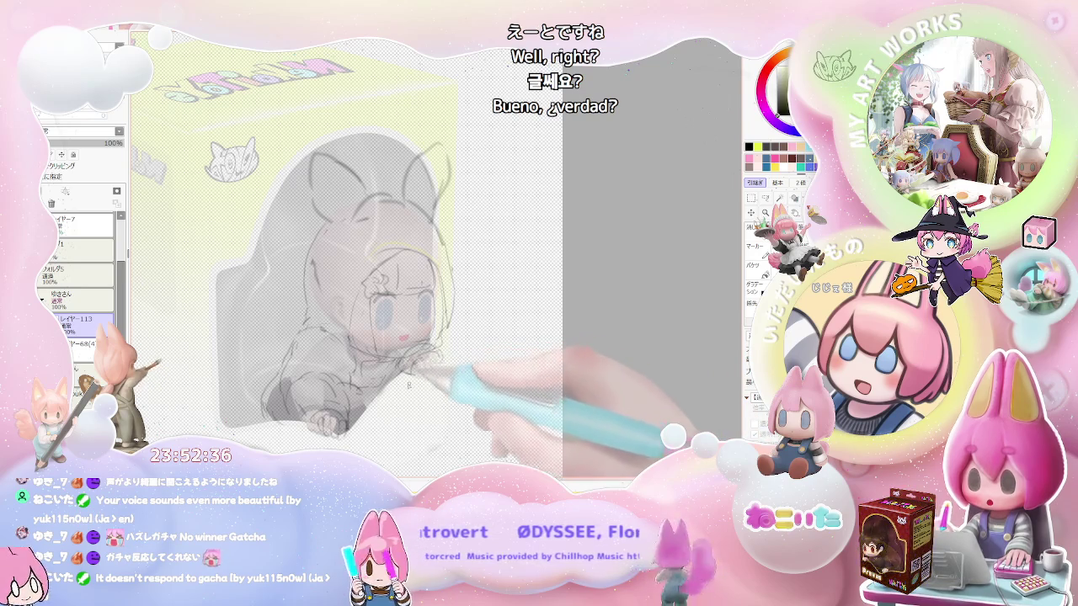
Zoom and pan around the paws and sleeve cuffs at the figure's bottom edge
scroll(341, 421, up, 2)
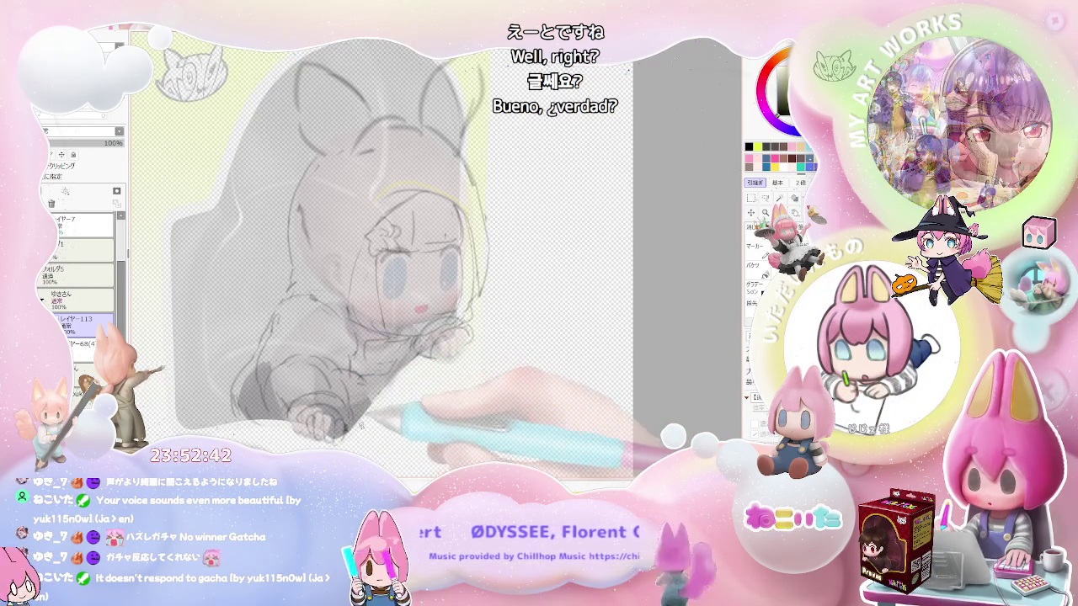
drag(346, 409, 335, 418)
scroll(286, 416, up, 2)
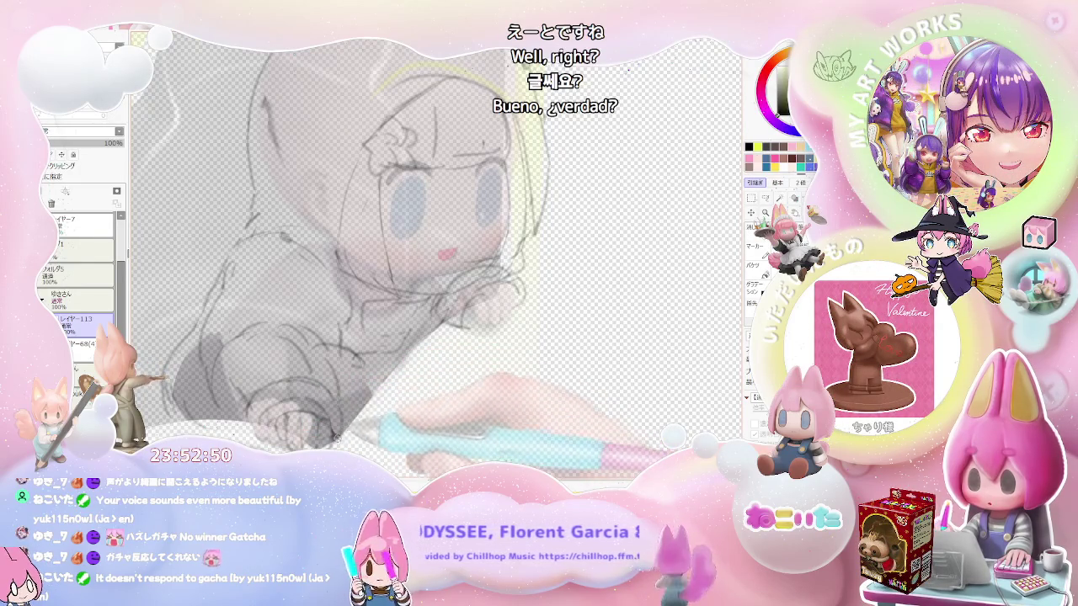
scroll(338, 438, down, 2)
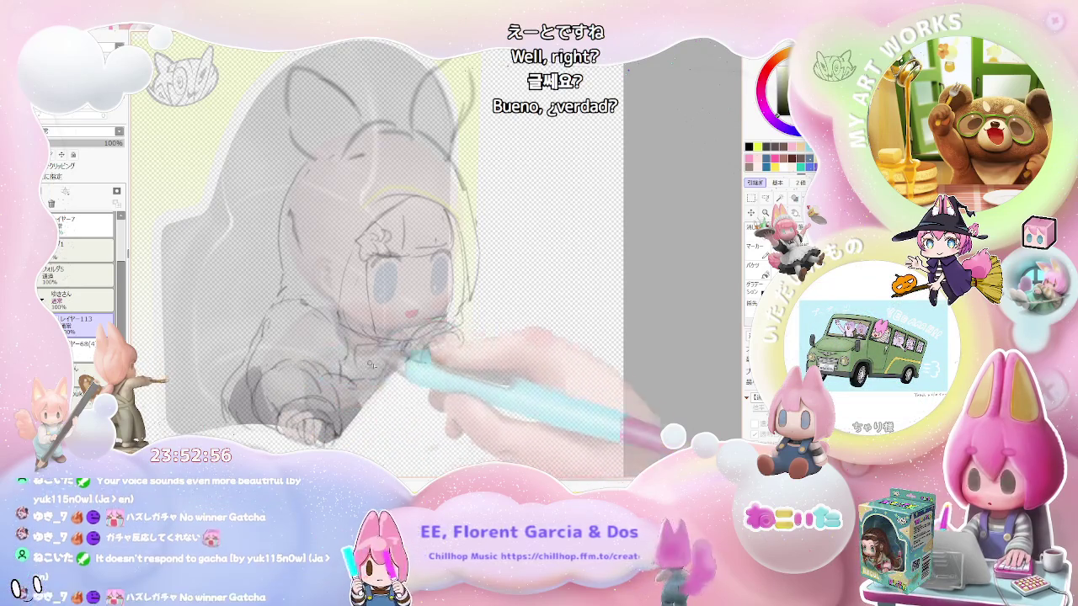
scroll(407, 401, down, 2)
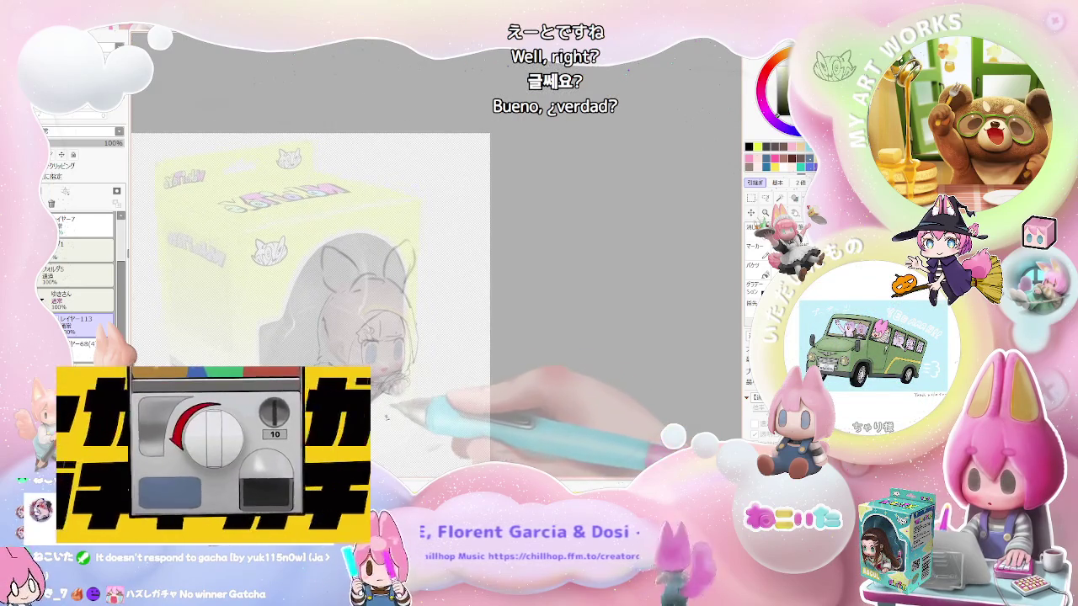
scroll(407, 401, up, 2)
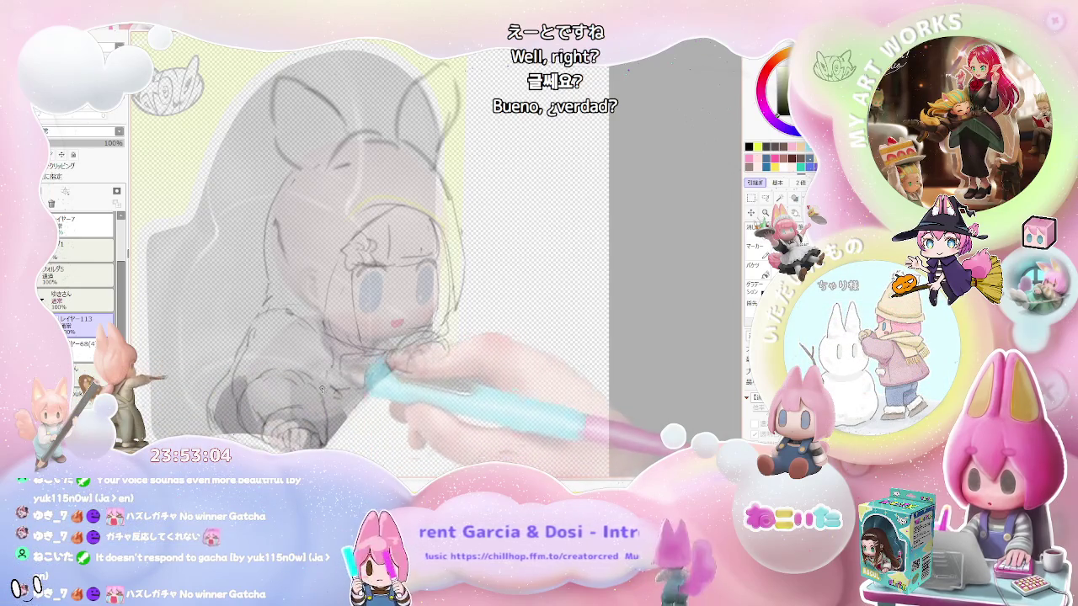
scroll(337, 362, down, 1)
scroll(337, 362, down, 1)
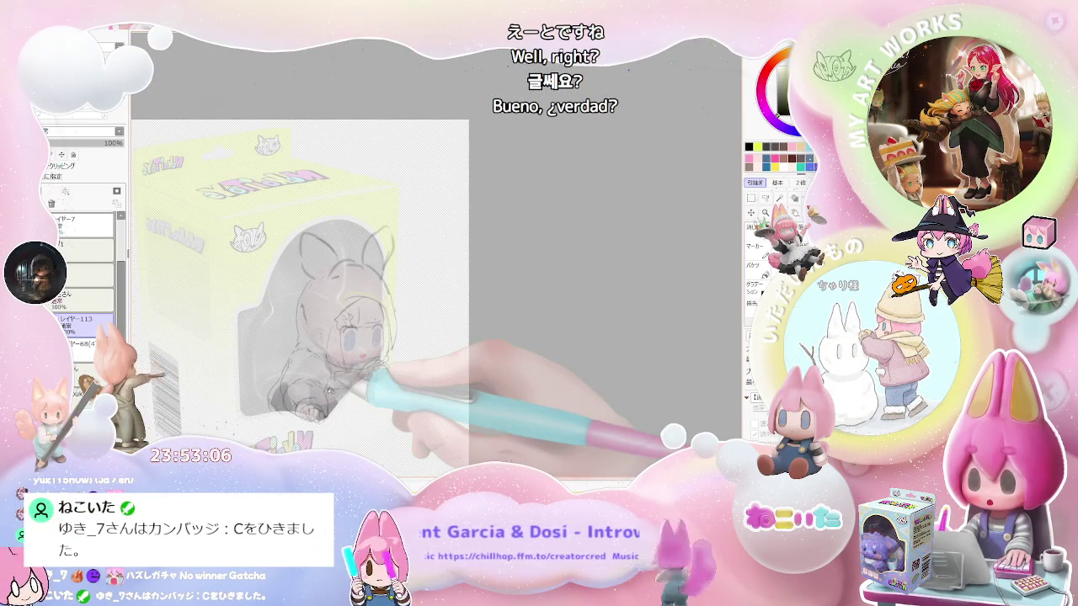
scroll(329, 389, up, 1)
scroll(328, 389, up, 1)
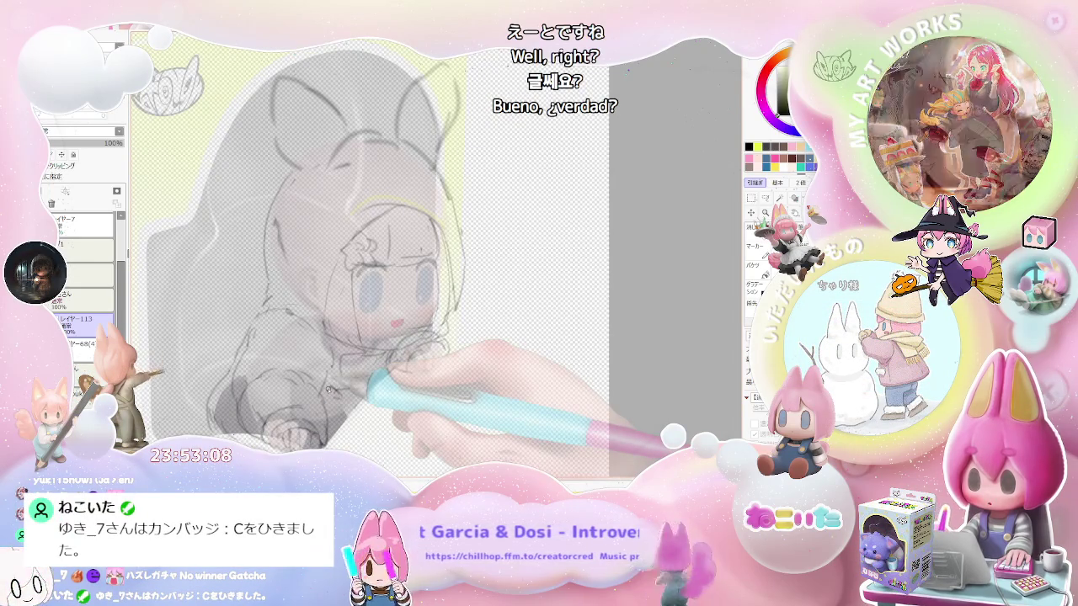
Rotate the view around the paw, then reset the rotation and zoom with Home
drag(328, 389, 532, 408)
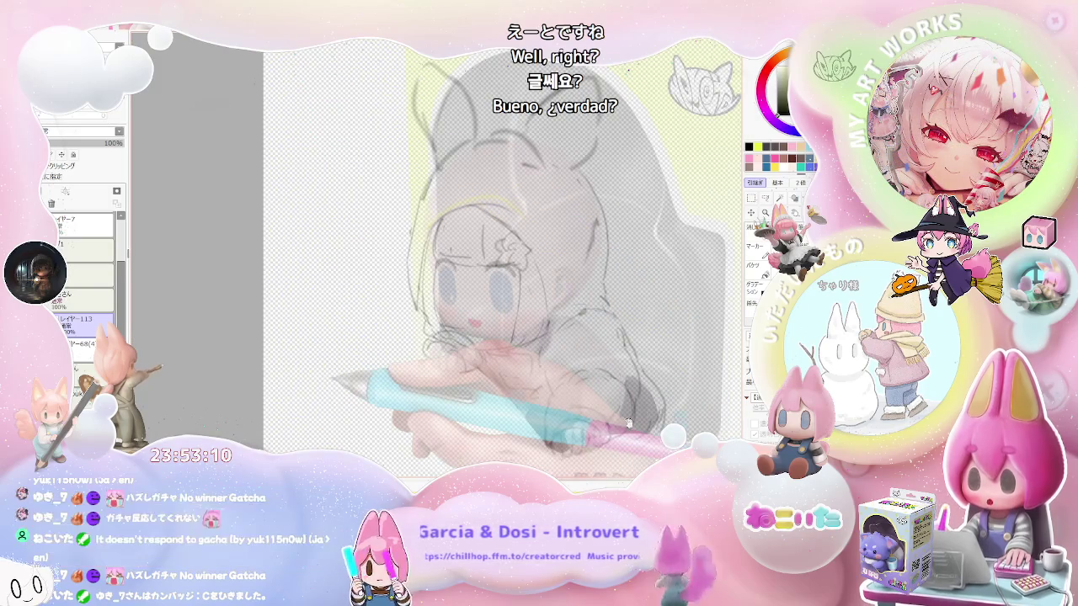
scroll(532, 408, up, 1)
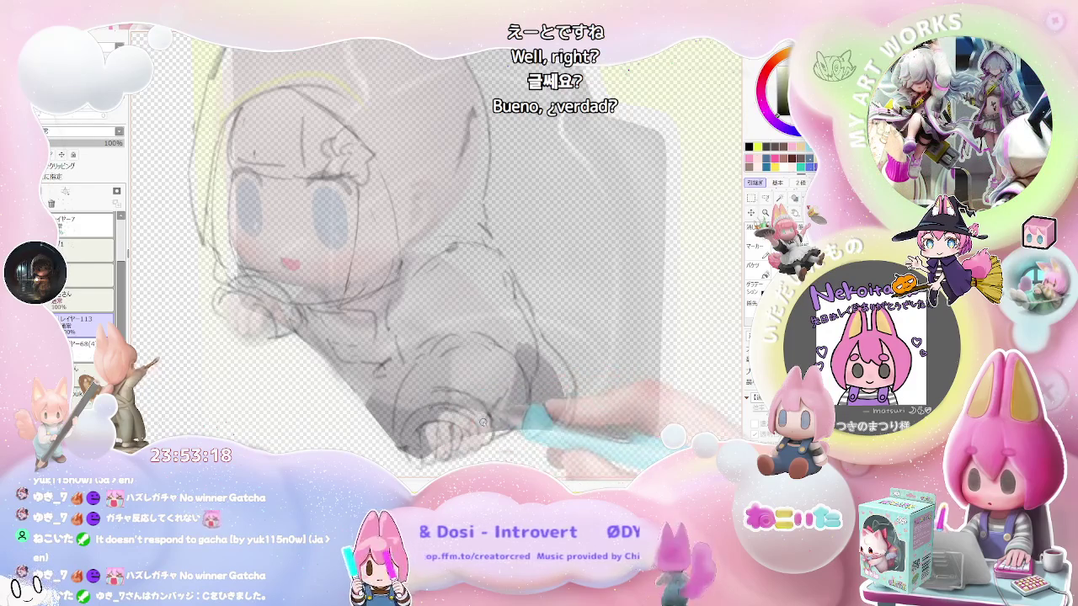
key(Home)
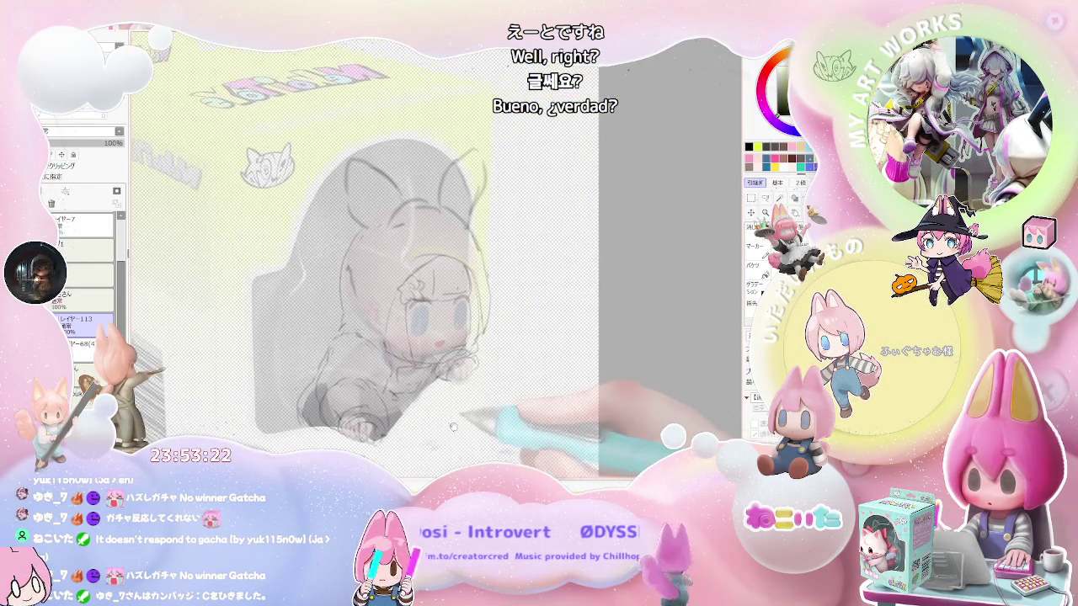
scroll(511, 433, up, 3)
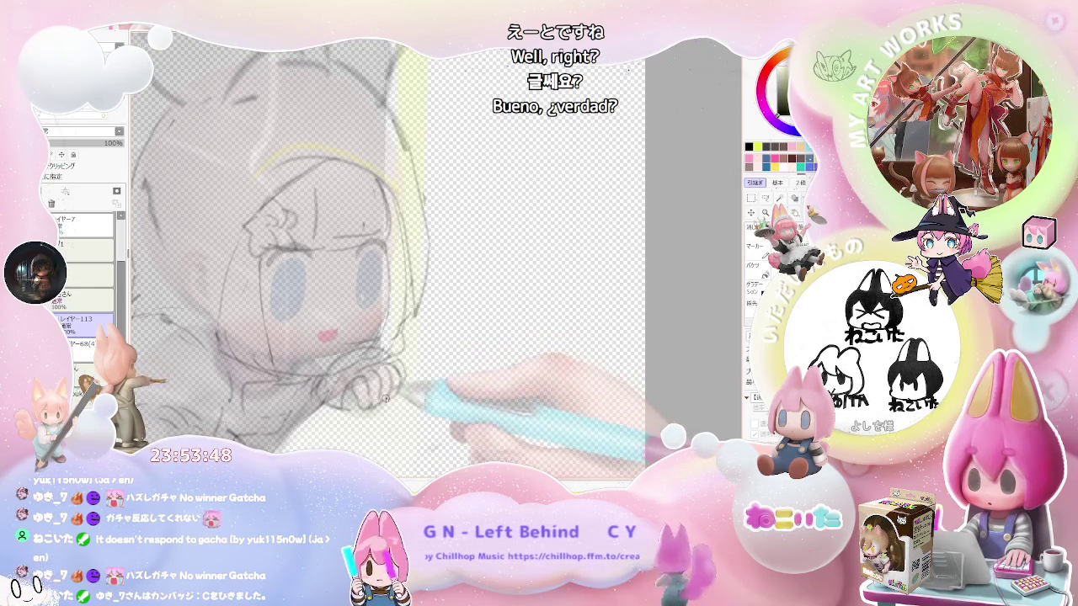
scroll(385, 400, down, 1)
scroll(357, 374, up, 1)
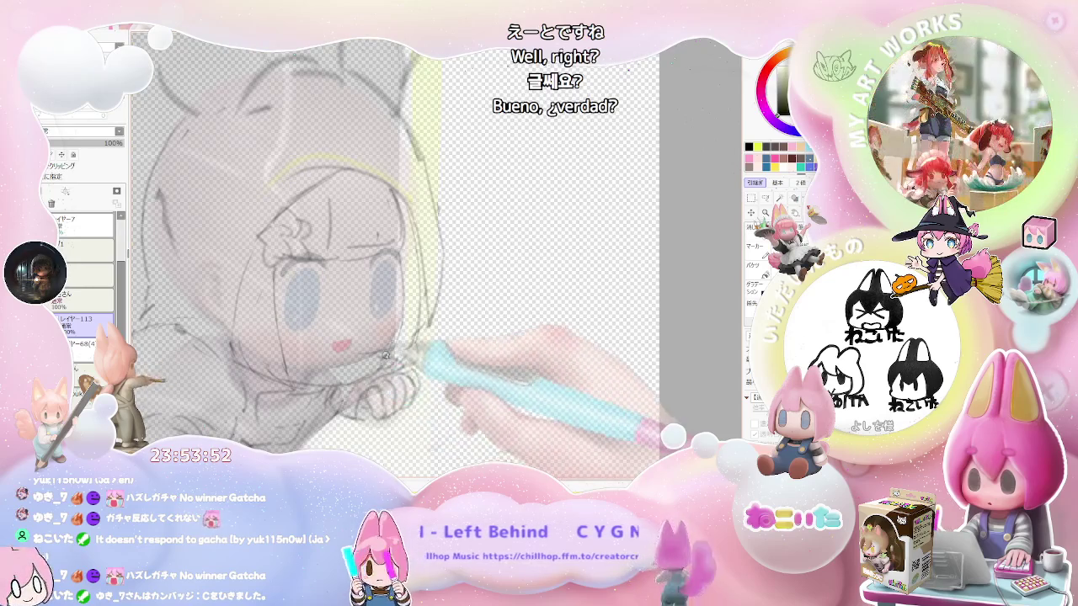
scroll(383, 359, down, 1)
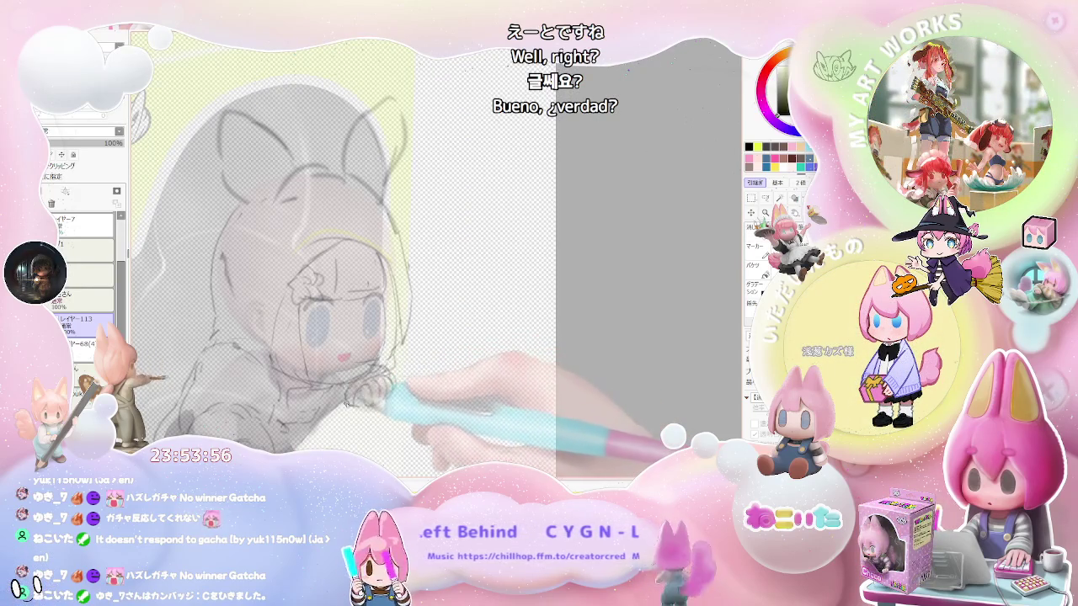
scroll(346, 391, down, 1)
scroll(331, 430, down, 1)
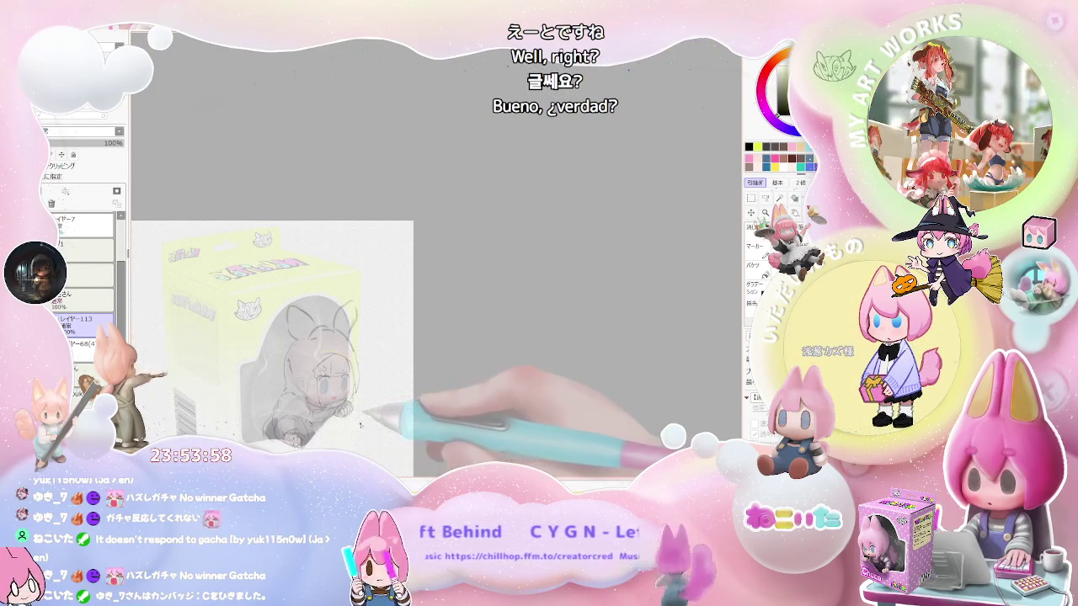
scroll(362, 427, up, 1)
scroll(345, 429, up, 2)
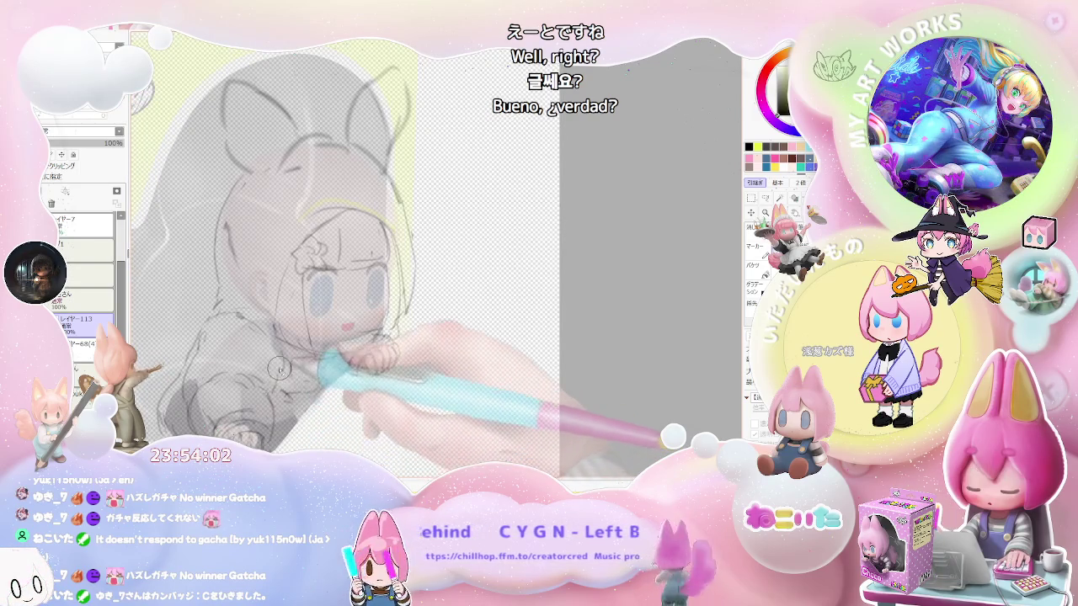
scroll(354, 383, down, 1)
scroll(401, 394, down, 1)
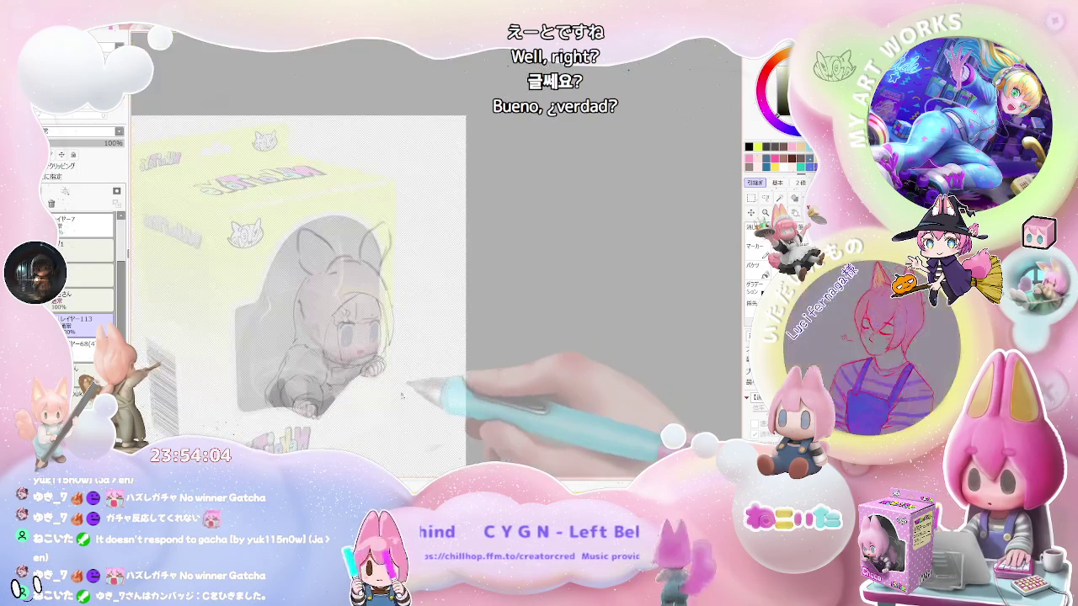
scroll(402, 395, up, 1)
scroll(364, 392, up, 1)
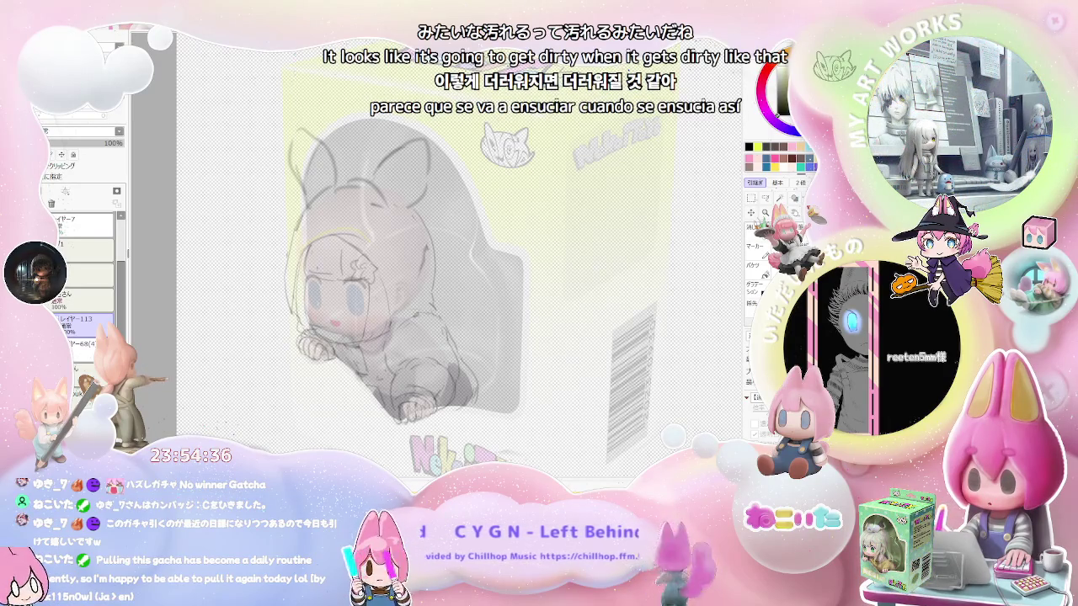
scroll(351, 359, up, 2)
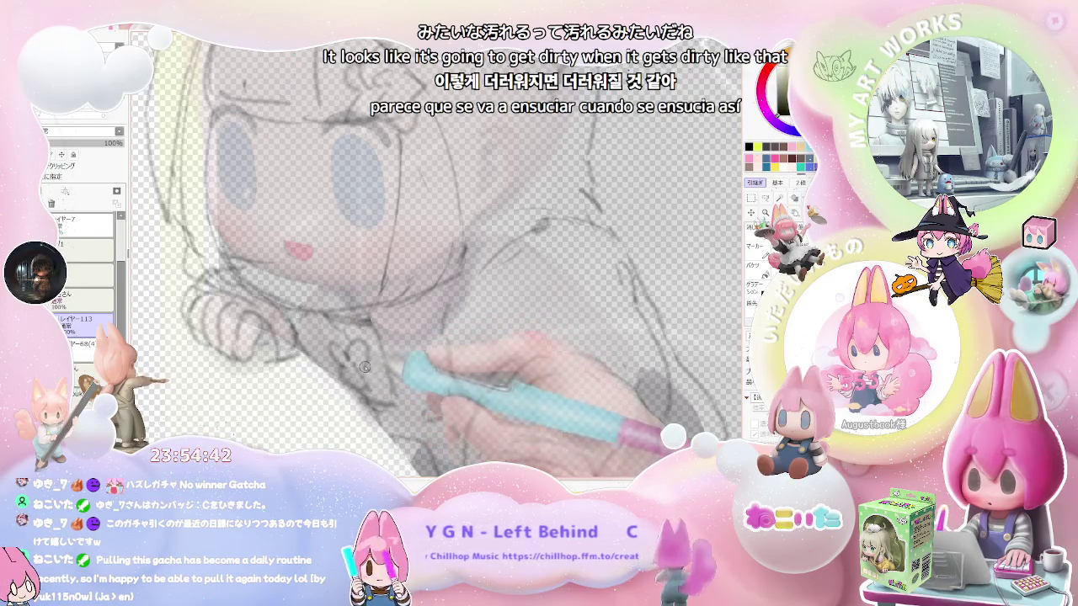
Darken the lashes over the girl's left eye and add a stroke along the upper eye line
scroll(343, 367, down, 2)
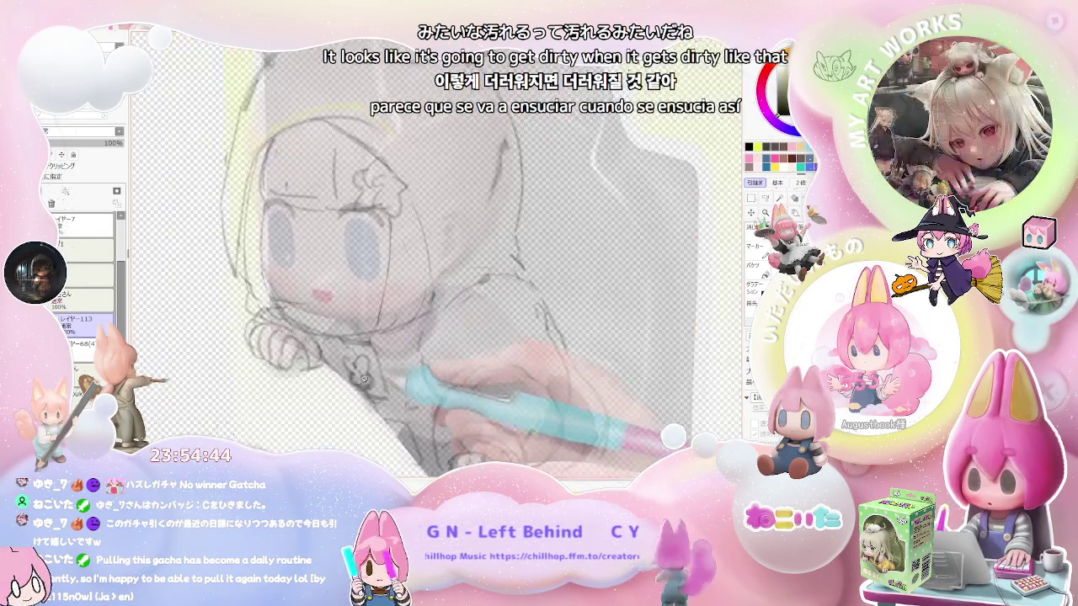
scroll(391, 394, up, 1)
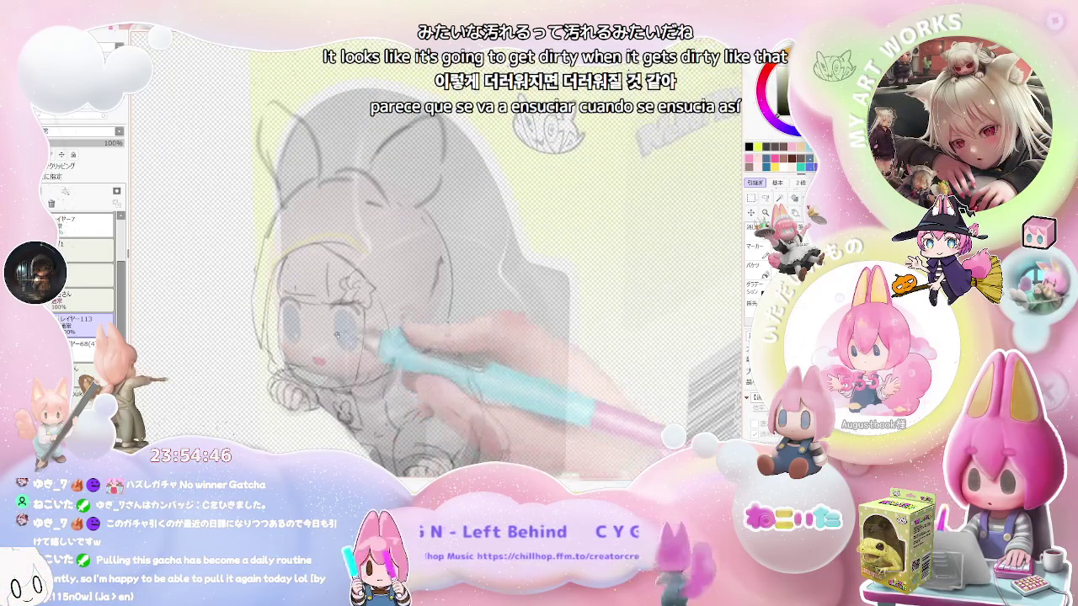
scroll(341, 341, up, 3)
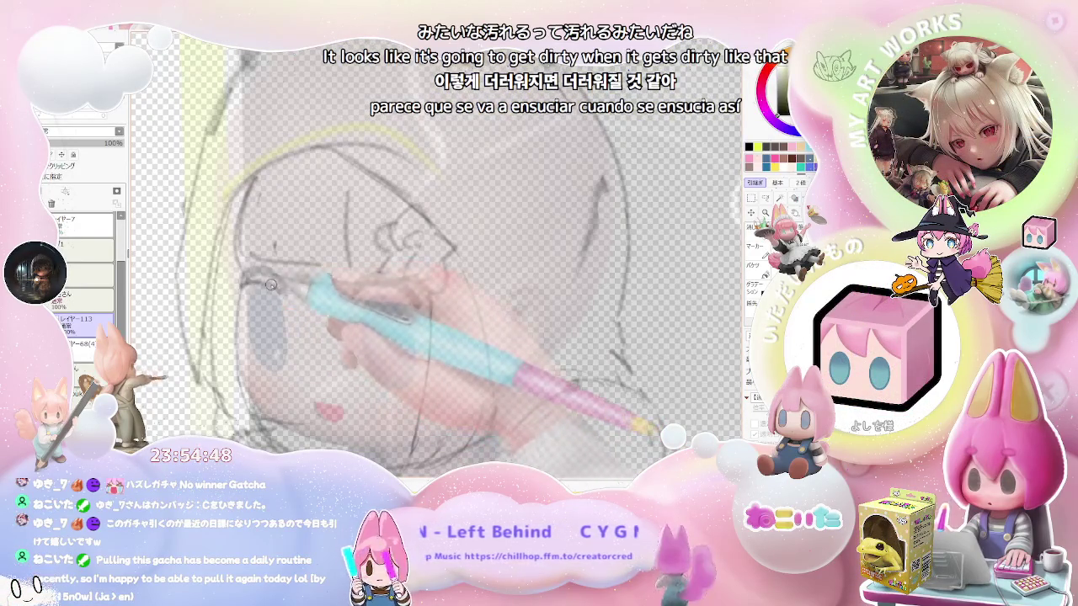
drag(246, 280, 286, 286)
drag(368, 300, 378, 288)
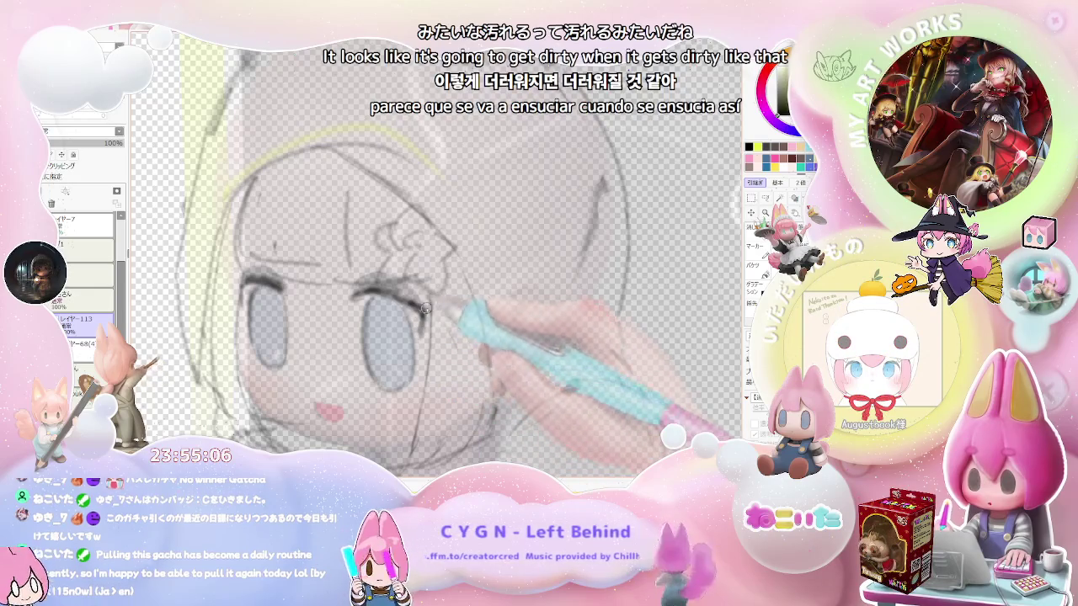
Draw the small mouth line, zooming in and back out to review the face
key(minus)
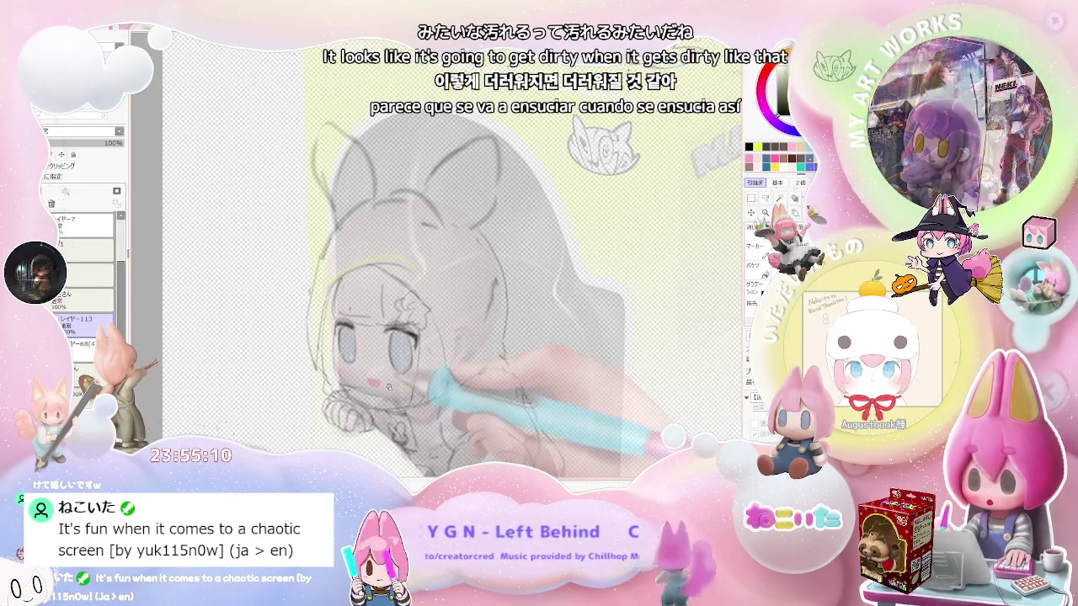
key(minus)
key(plus)
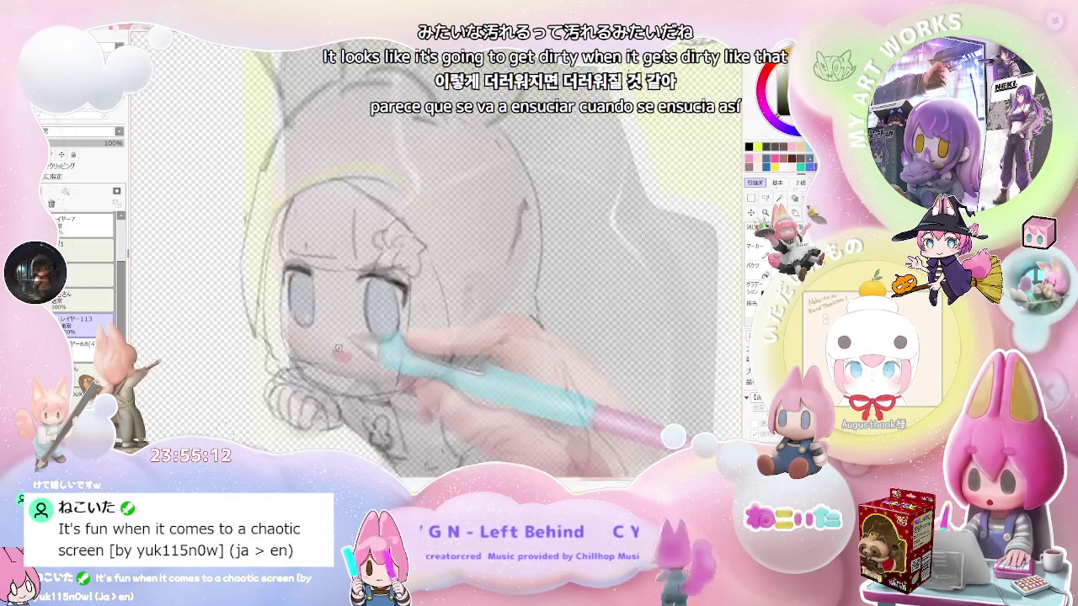
key(plus)
drag(330, 349, 357, 354)
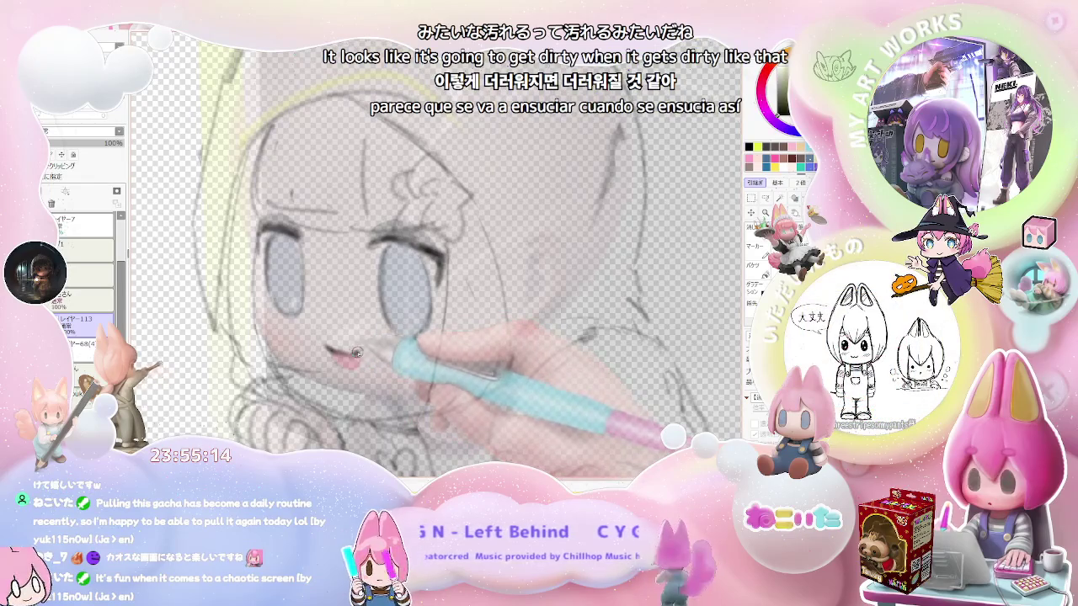
key(minus)
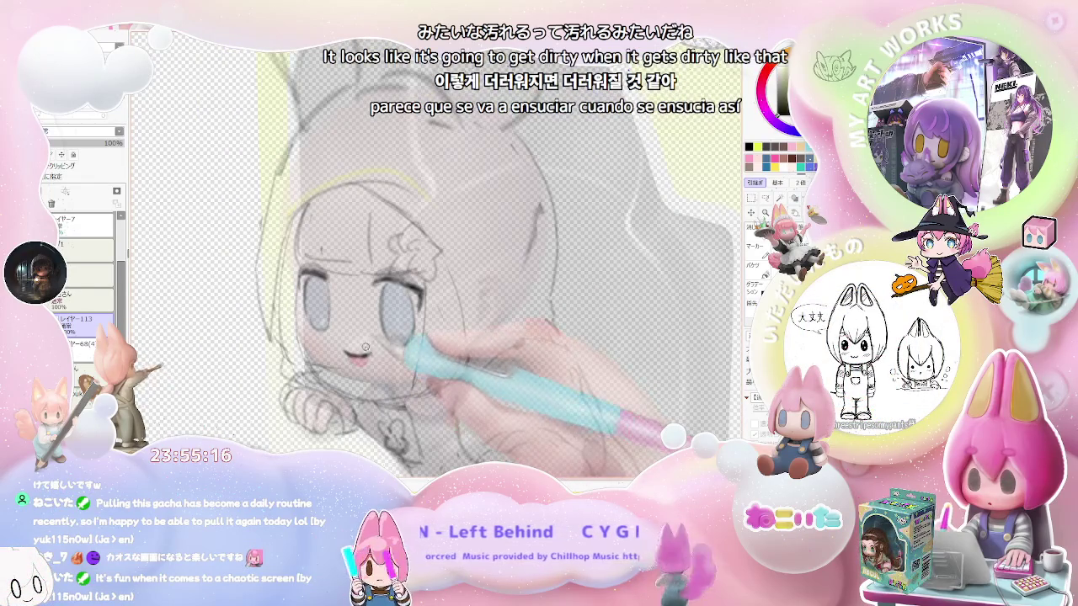
key(minus)
scroll(497, 362, up, 3)
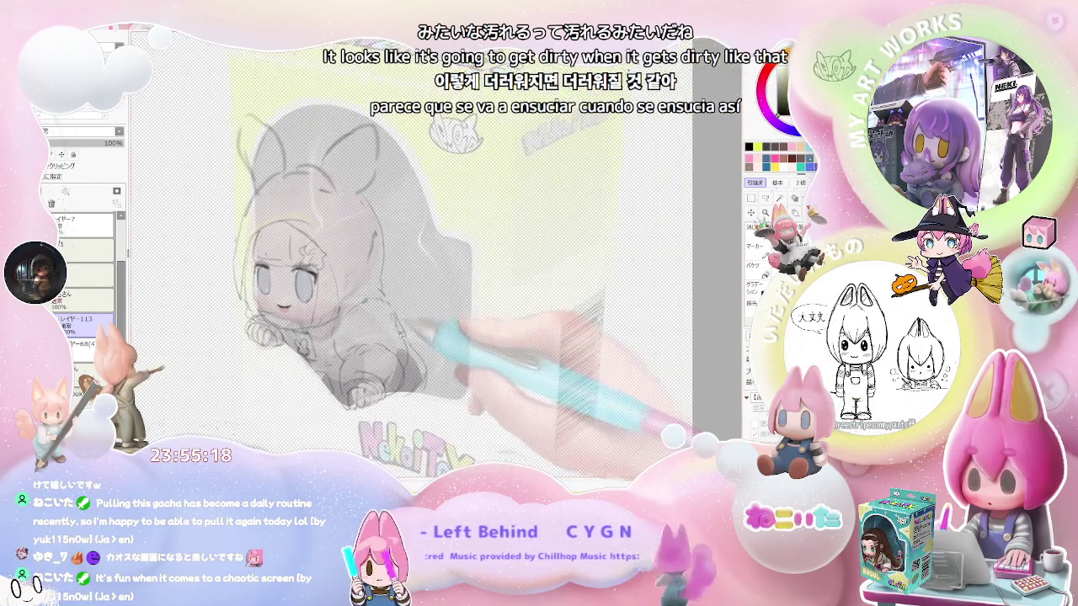
Mirror the view and zoom out to see the figure inside the box mockup
scroll(400, 355, down, 2)
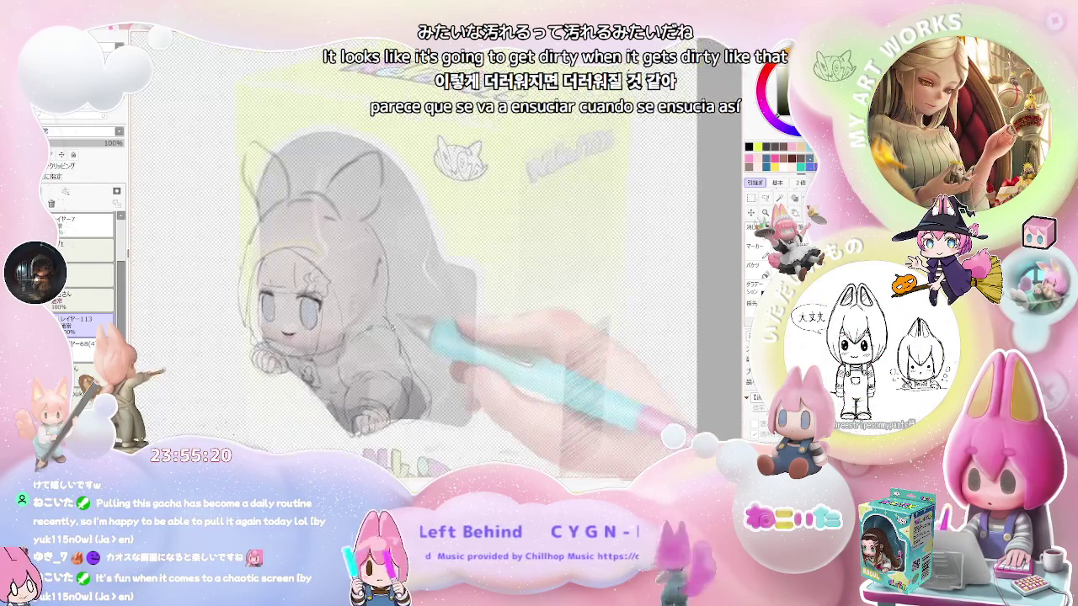
key(h)
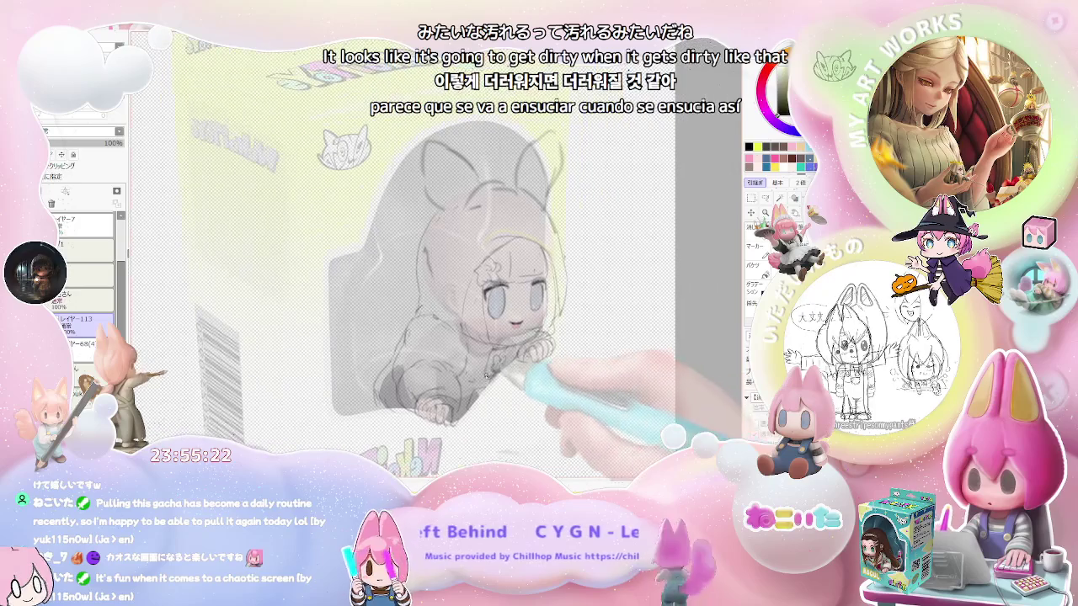
scroll(485, 386, up, 2)
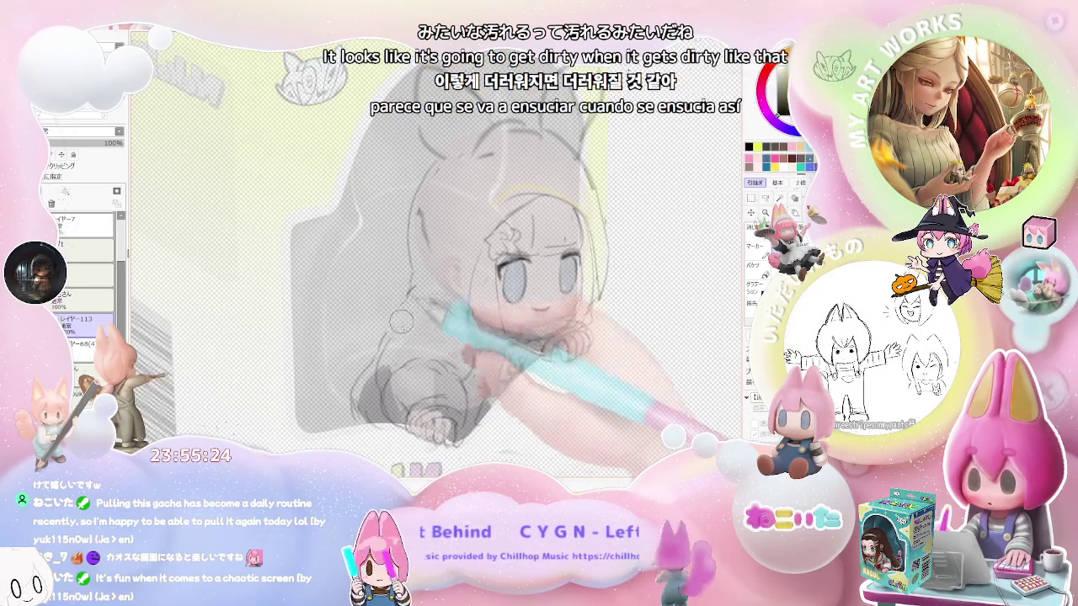
scroll(437, 370, down, 2)
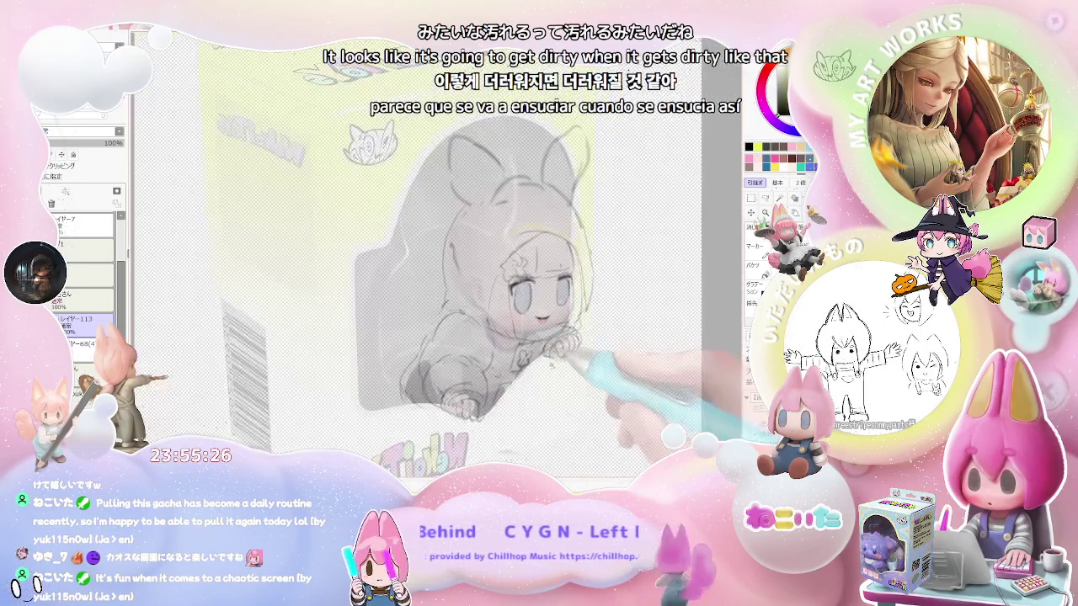
scroll(395, 354, up, 2)
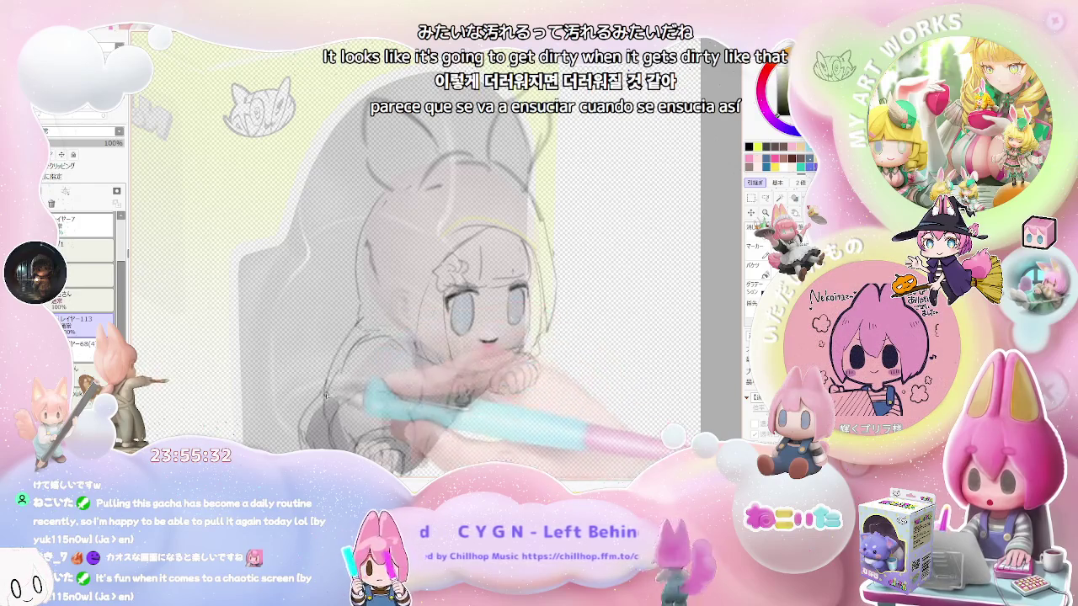
scroll(324, 399, down, 2)
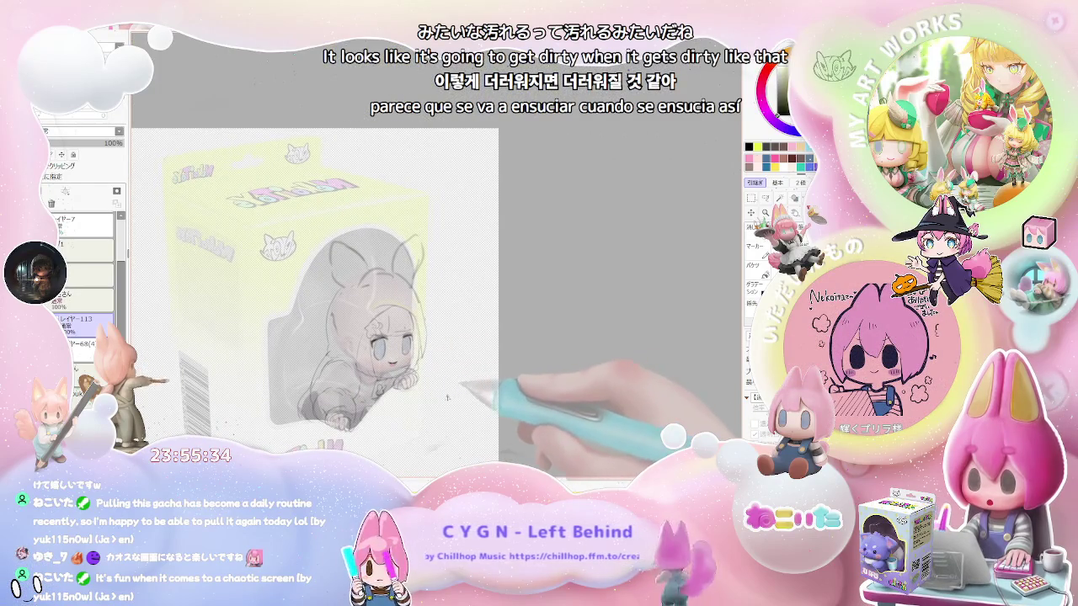
scroll(452, 397, up, 2)
scroll(379, 379, up, 1)
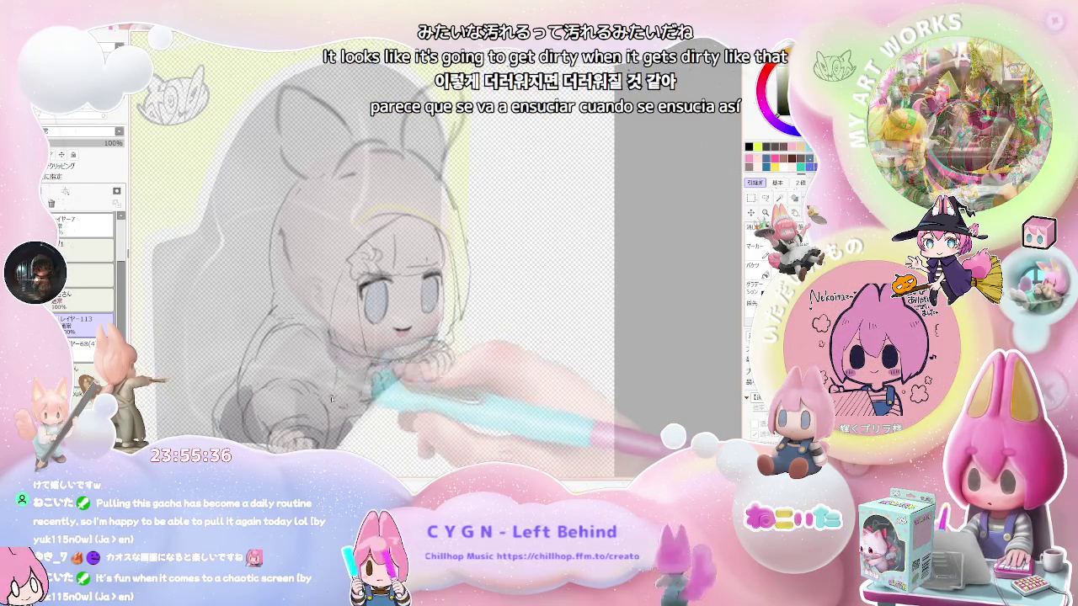
key(minus)
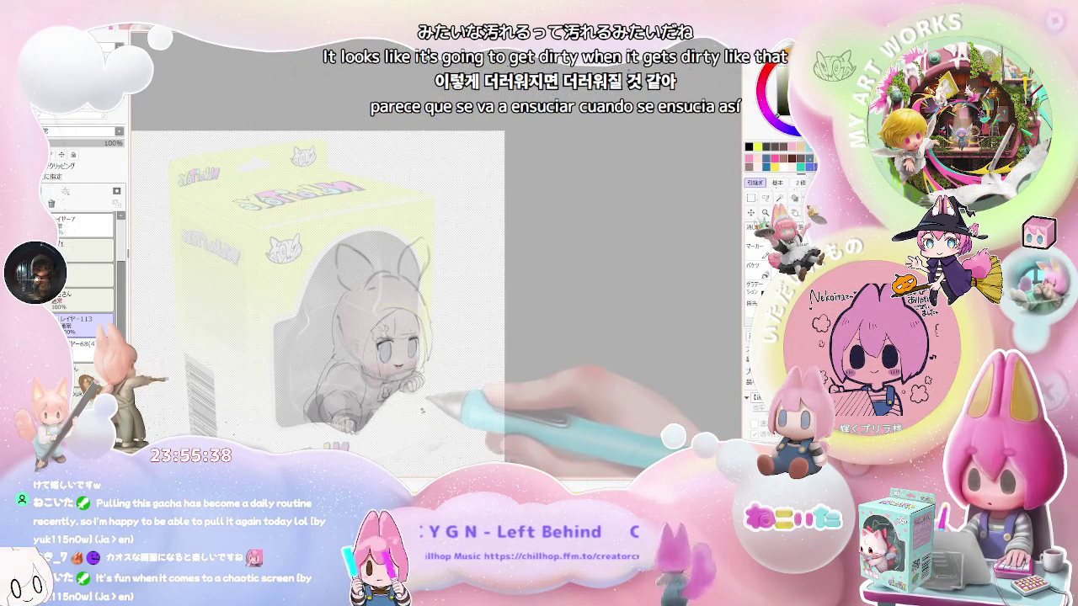
scroll(400, 413, up, 2)
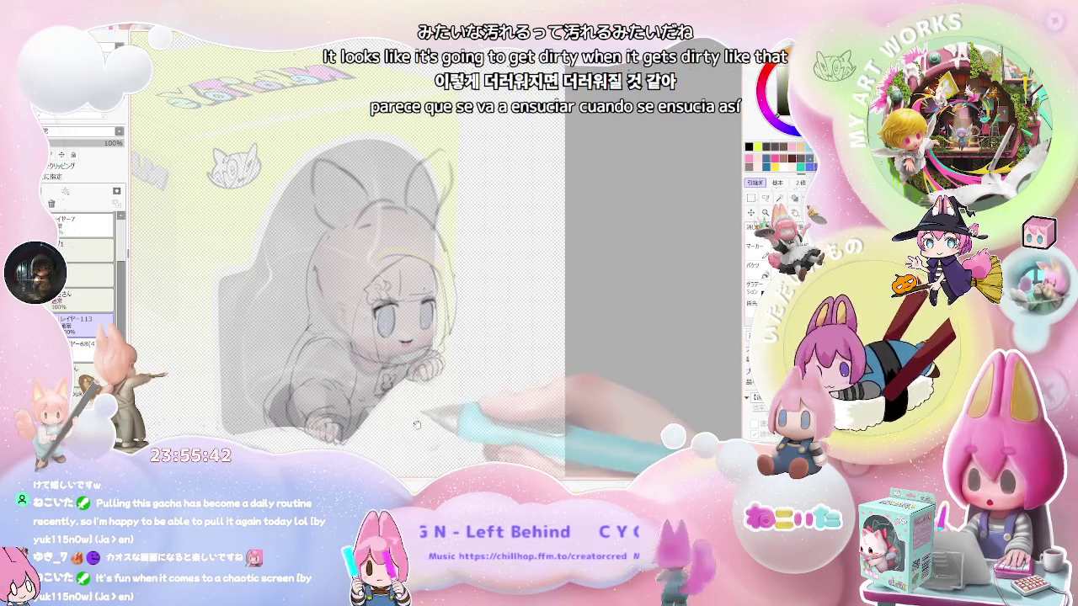
Flip the view back and forth, recentring on the girl's face and paws
drag(417, 423, 385, 417)
key(h)
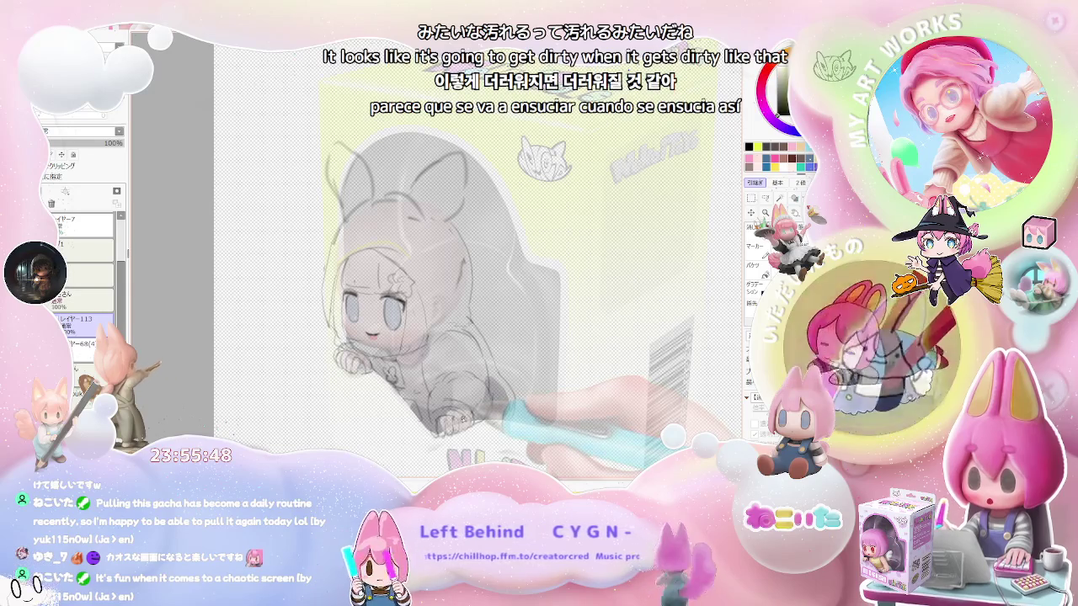
scroll(419, 405, up, 2)
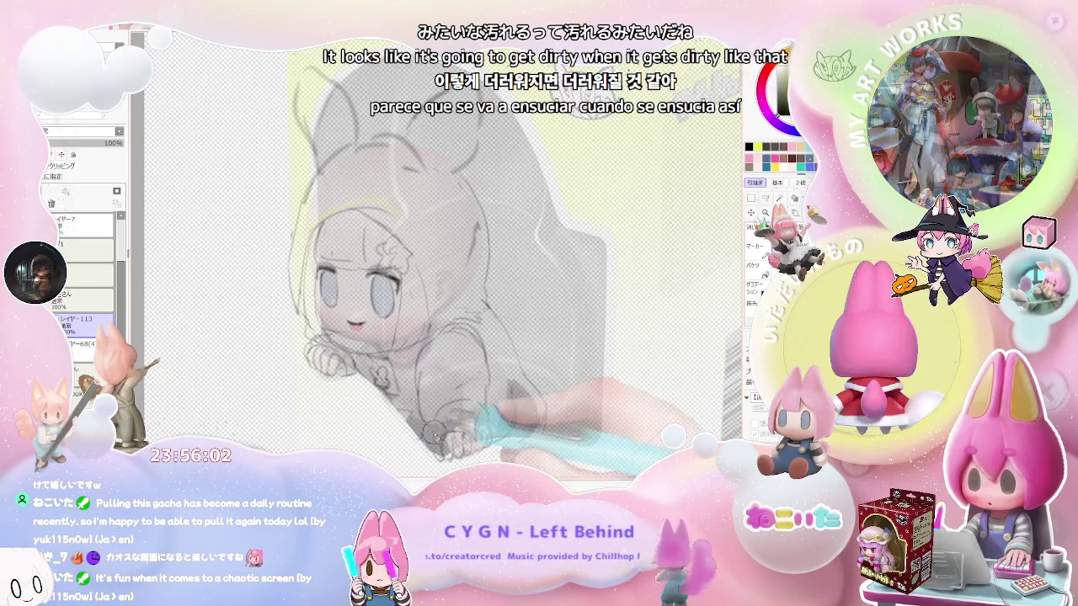
key(h)
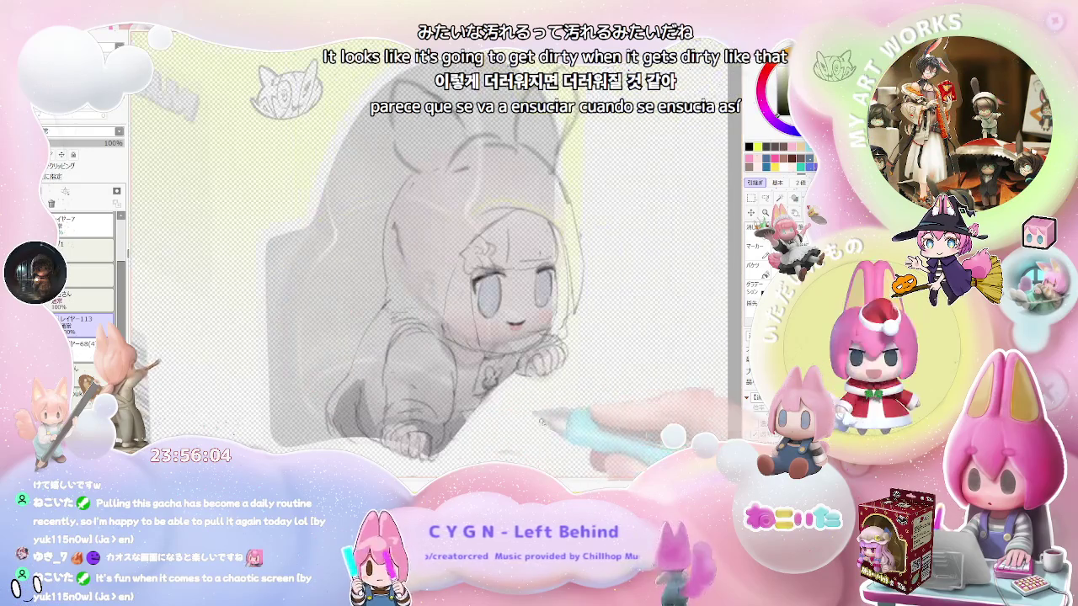
drag(536, 428, 305, 432)
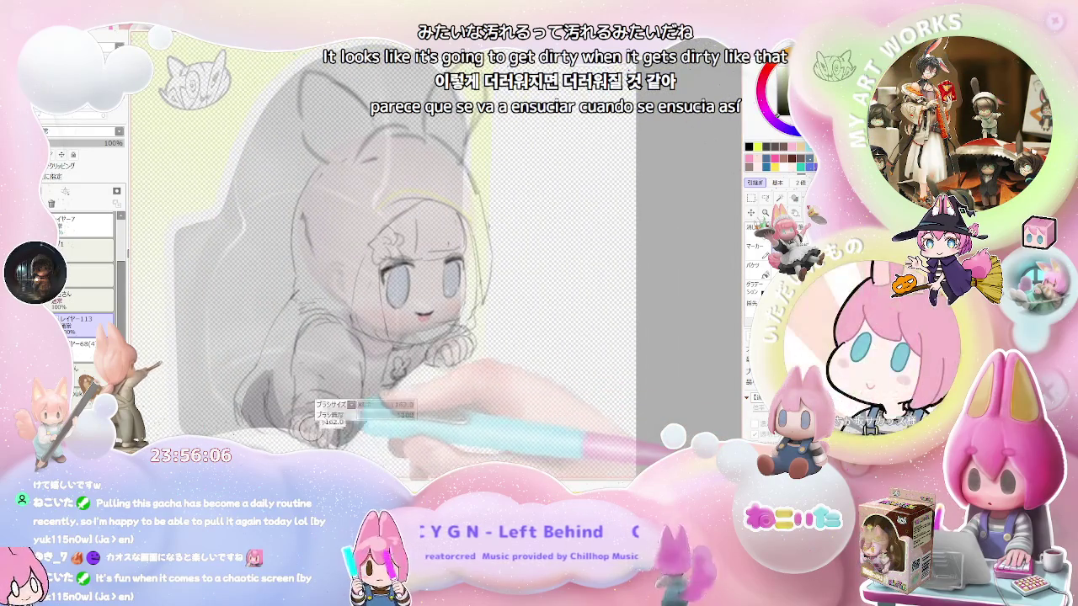